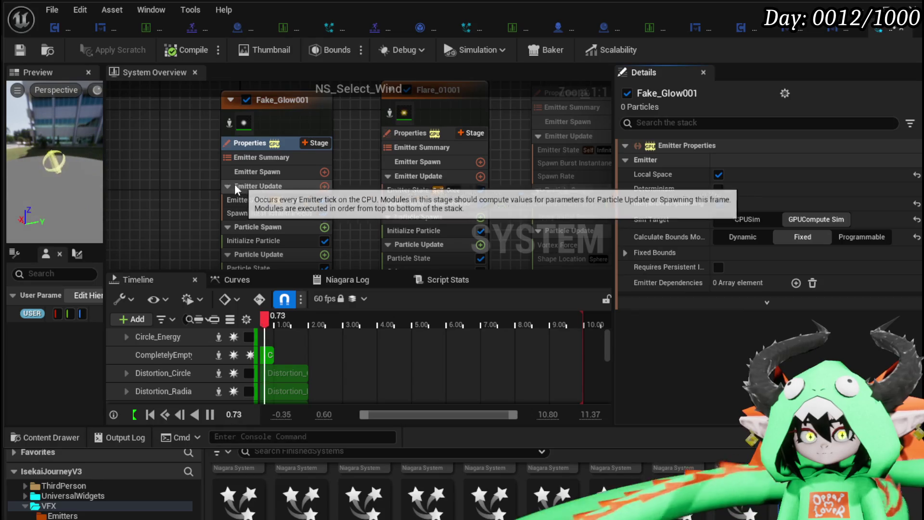
Change the Fake_Glow001 Initialize Particle lifetime from 0.7 to 5 seconds
left_click_drag(208, 183, 195, 123)
left_click(244, 183)
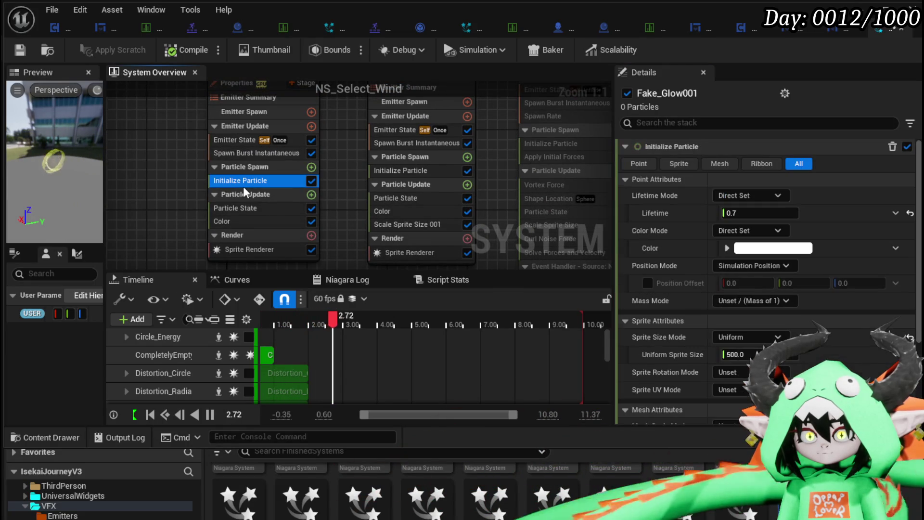
left_click(773, 215)
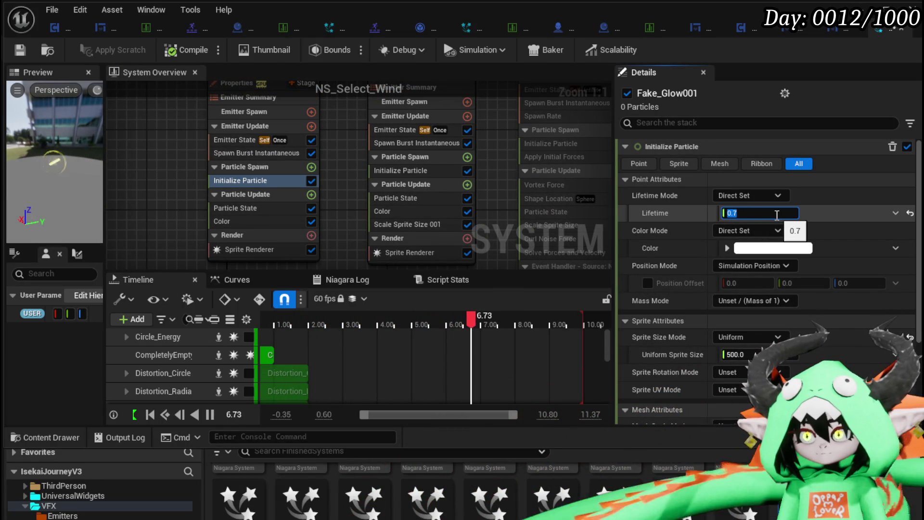
type("5")
key("Return")
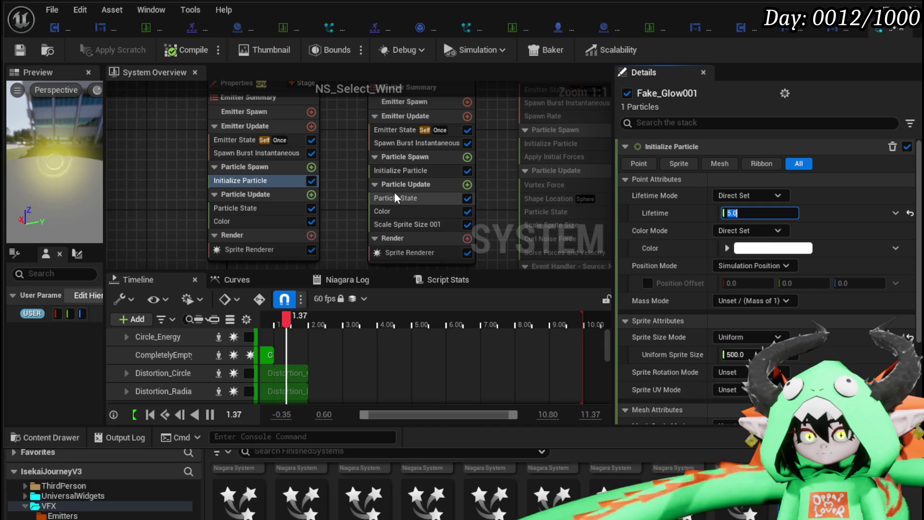
left_click(246, 221)
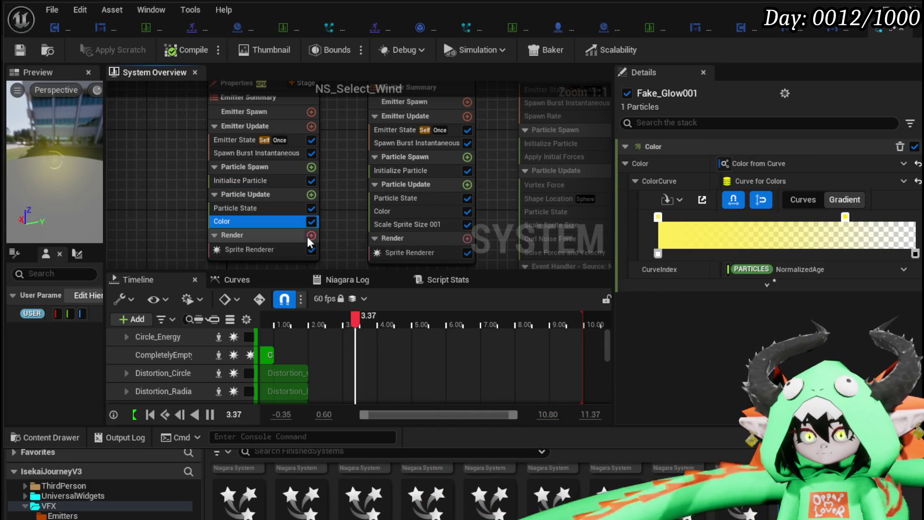
left_click(310, 194)
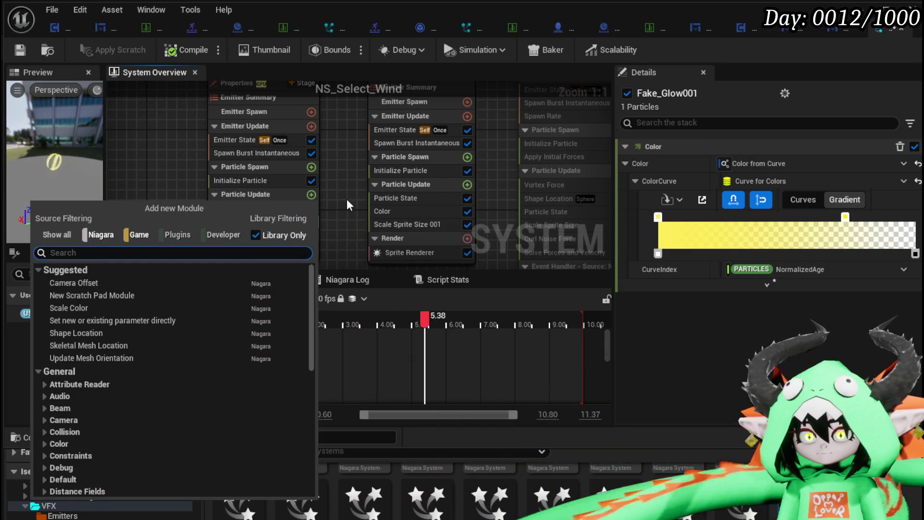
Search 'scale sprite' and add the Scale Sprite Size module to Particle Update
type("SCa")
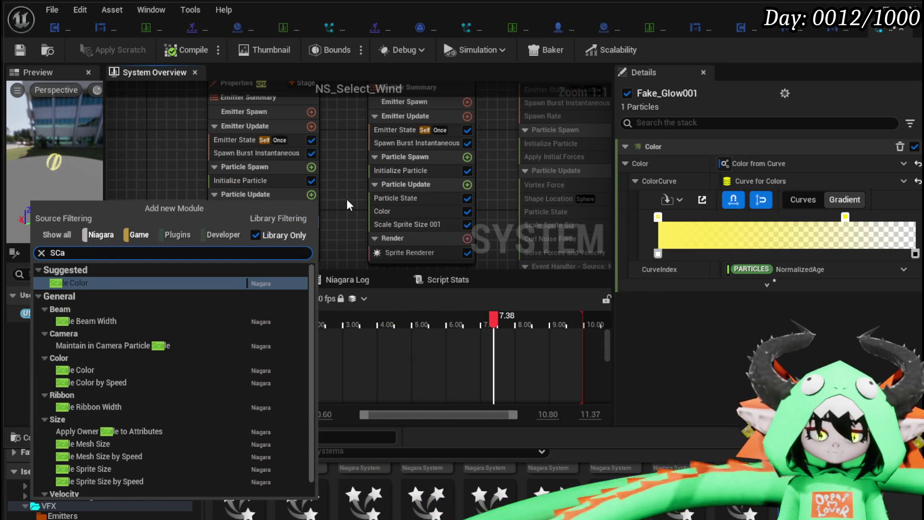
type("le size")
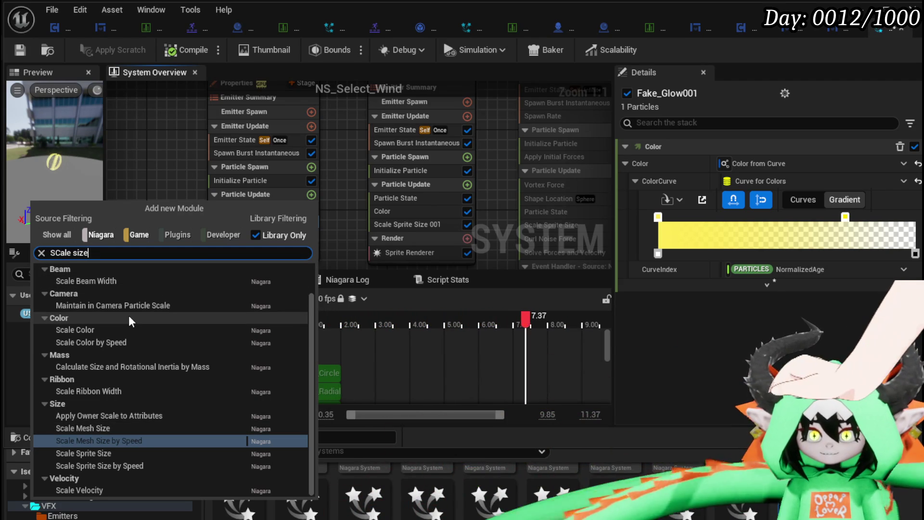
key("Escape")
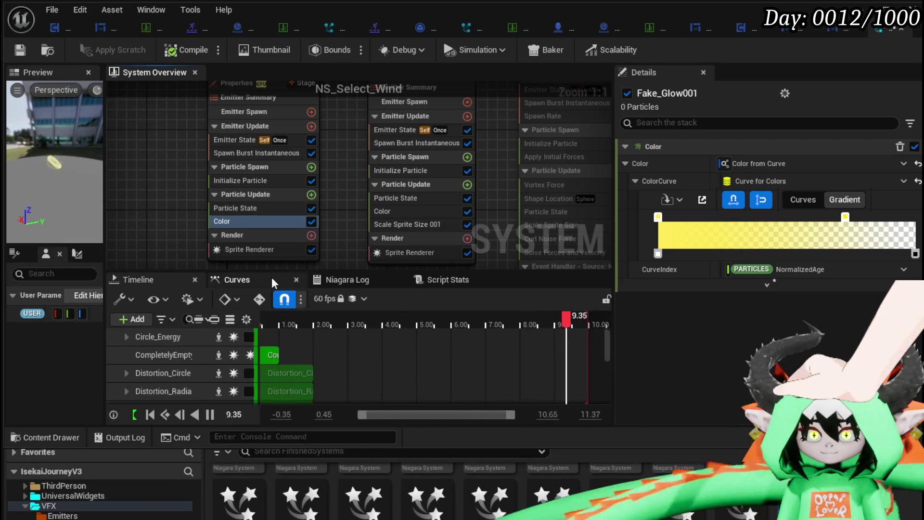
left_click(311, 194)
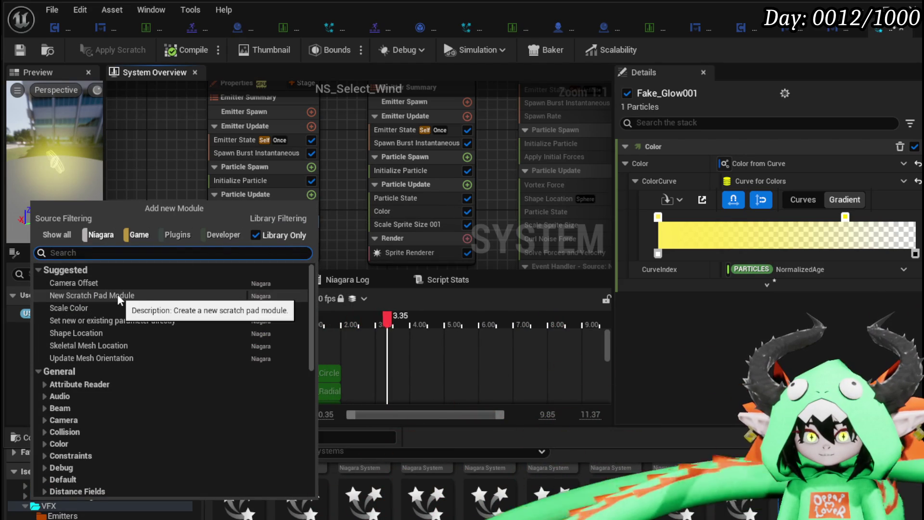
type("sca")
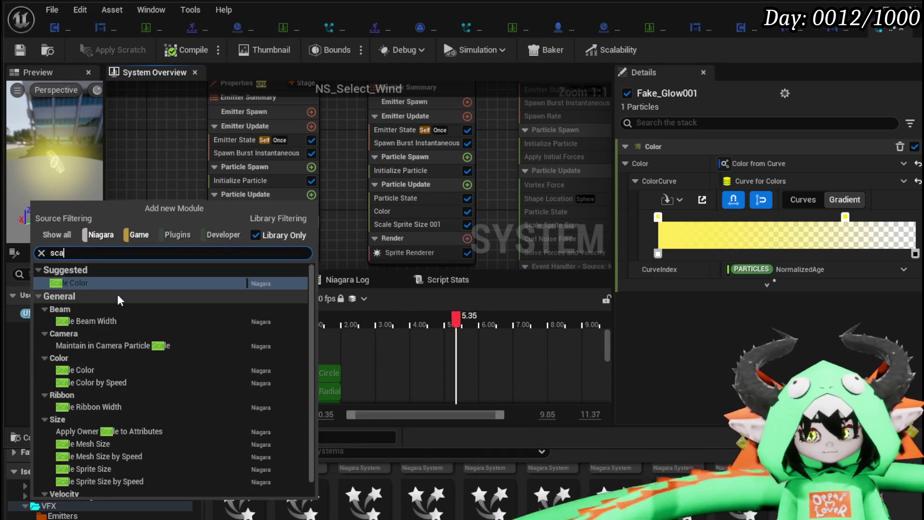
type("le sprite")
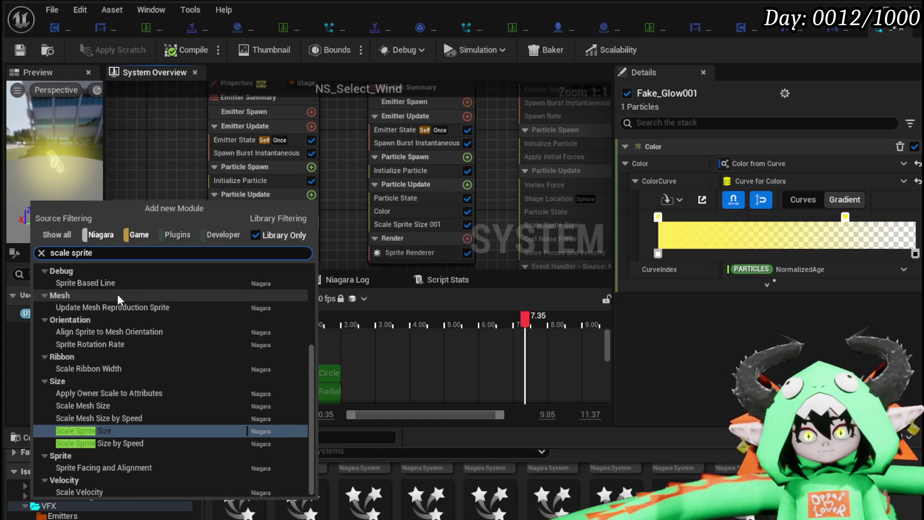
left_click(114, 428)
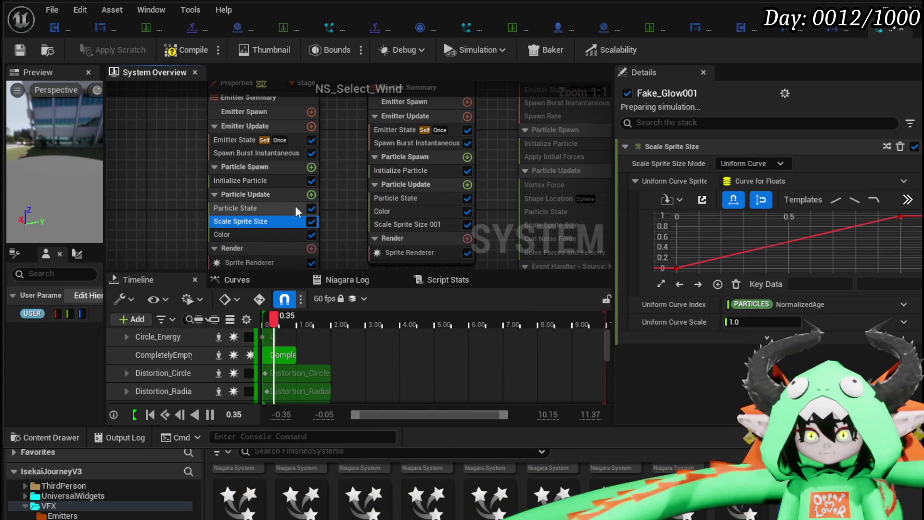
Set the sprite size curve's end key value to 0
mouse_move(755, 248)
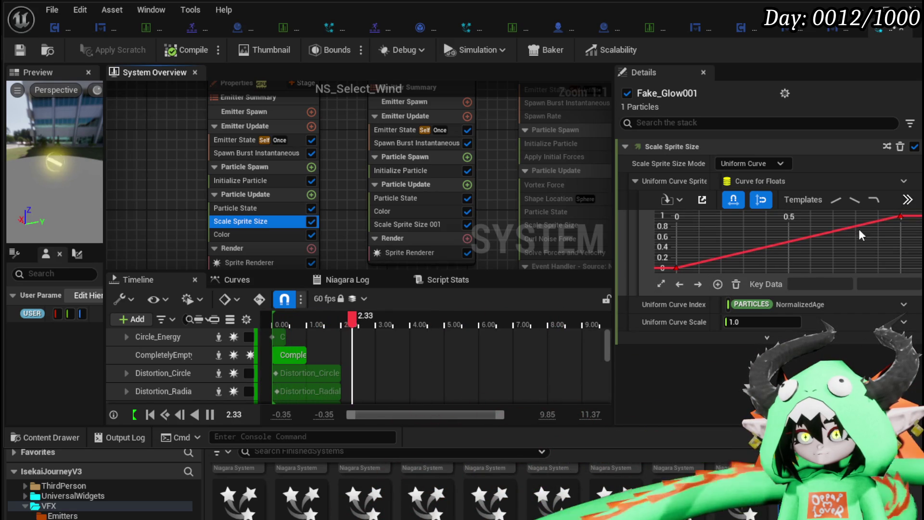
left_click(900, 216)
left_click(873, 284)
type("0")
key("Return")
Add a middle key at time 0.5 on the size curve with value 0.4
right_click(781, 267)
left_click(819, 303)
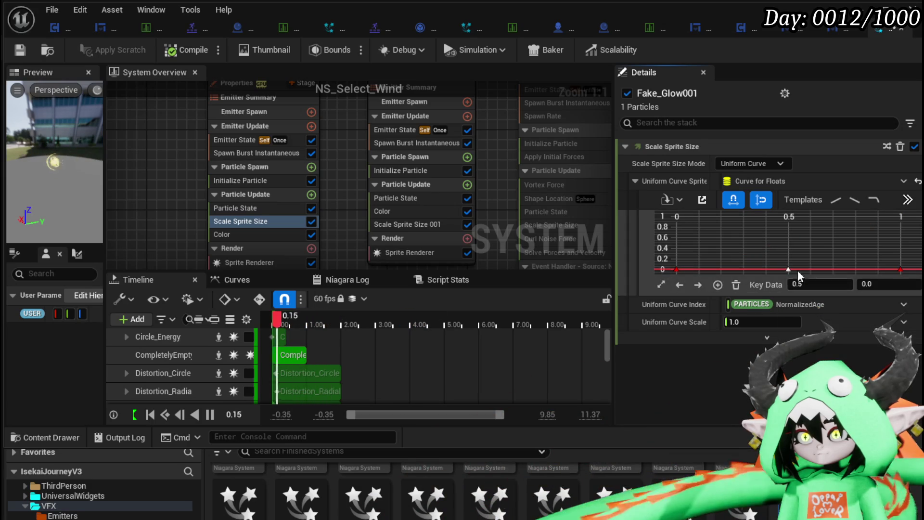
left_click_drag(786, 267, 715, 237)
left_click_drag(773, 230, 792, 230)
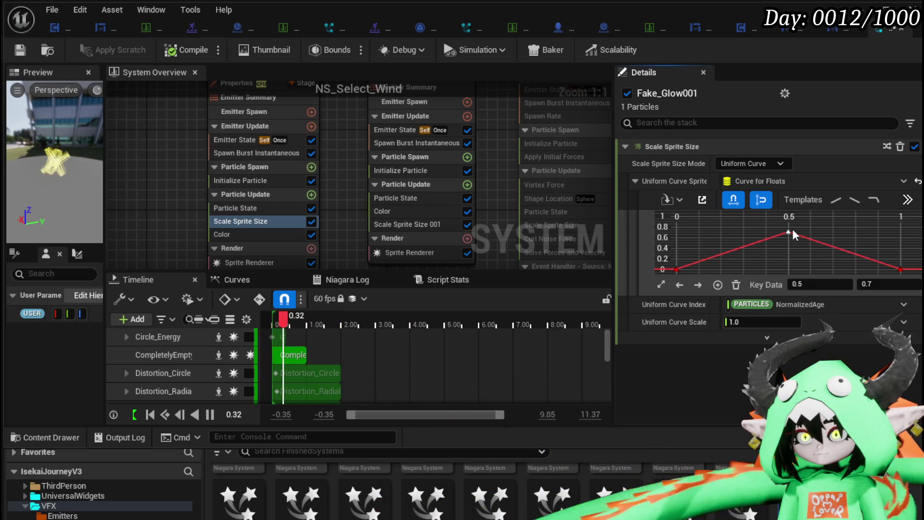
left_click(882, 283)
type("1")
key("Return")
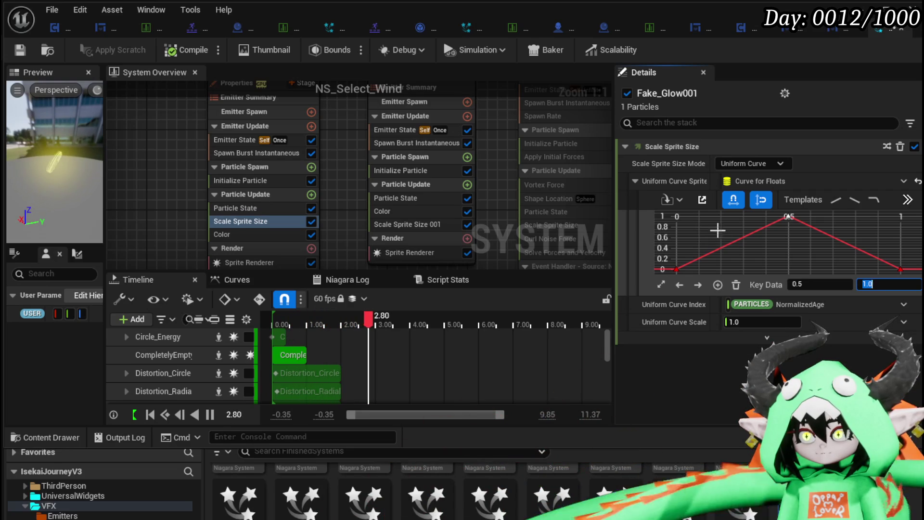
left_click(885, 284)
type("0.4")
key("Return")
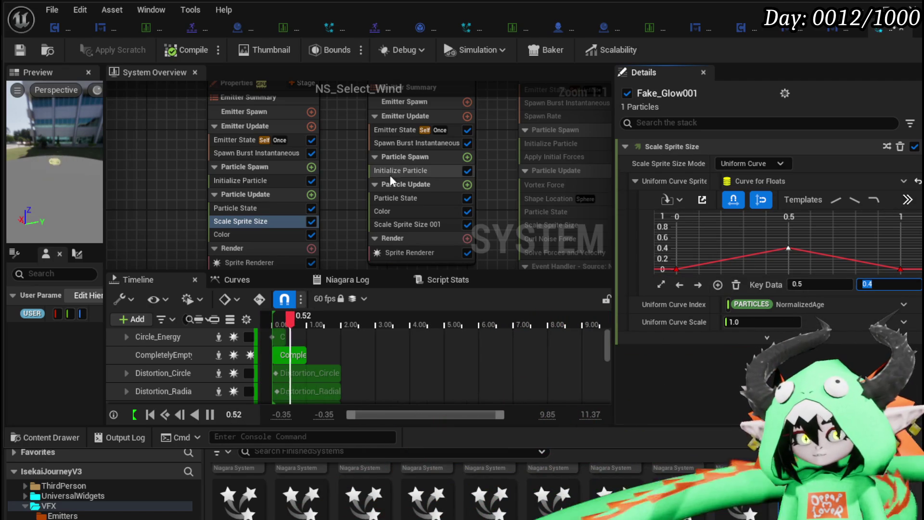
left_click(492, 161)
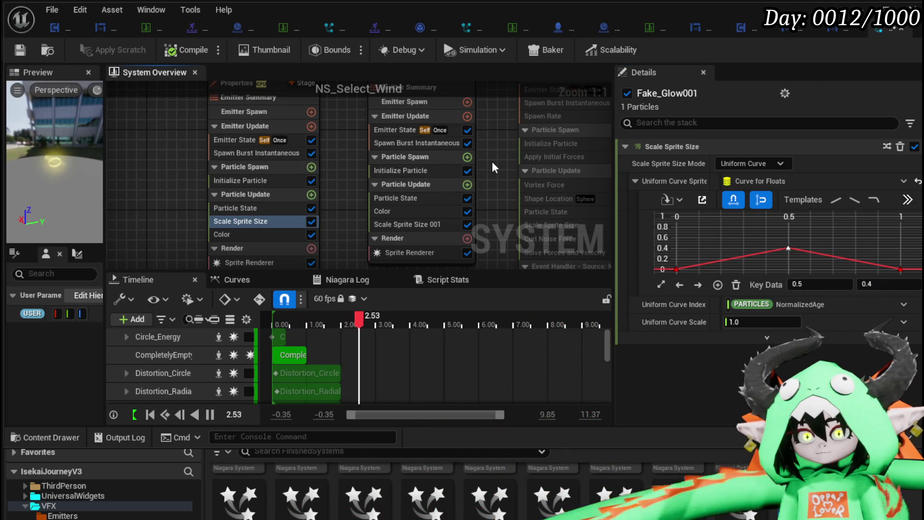
Compile the NS_Select_Wind system and pan the overview toward the other emitters
scroll(492, 161, "down", 1)
left_click(18, 52)
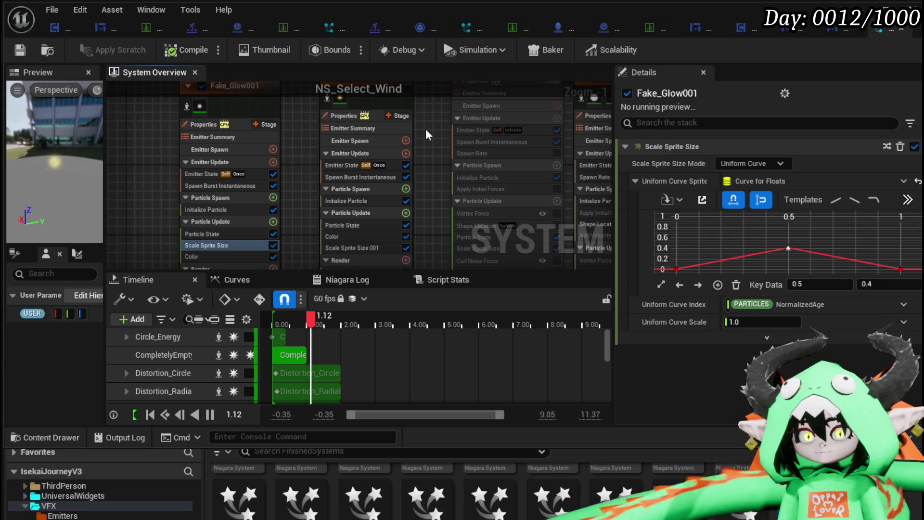
left_click_drag(426, 129, 202, 173)
mouse_move(477, 125)
left_mouse_down()
mouse_move(361, 150)
mouse_move(158, 114)
left_mouse_up()
mouse_move(319, 142)
left_mouse_down()
mouse_move(462, 153)
mouse_move(434, 20)
mouse_move(412, 54)
left_mouse_up()
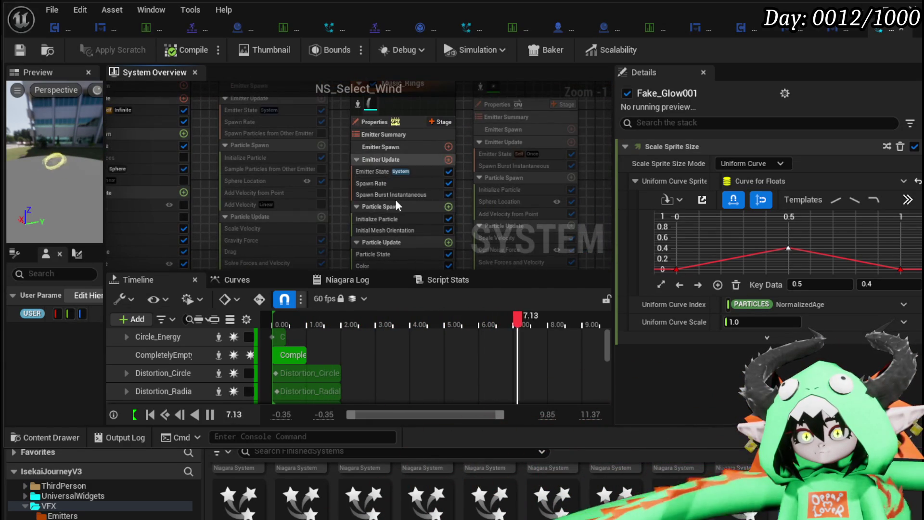
Inspect the Music_Rings emitter's update and render stages, then save the system
left_click(382, 121)
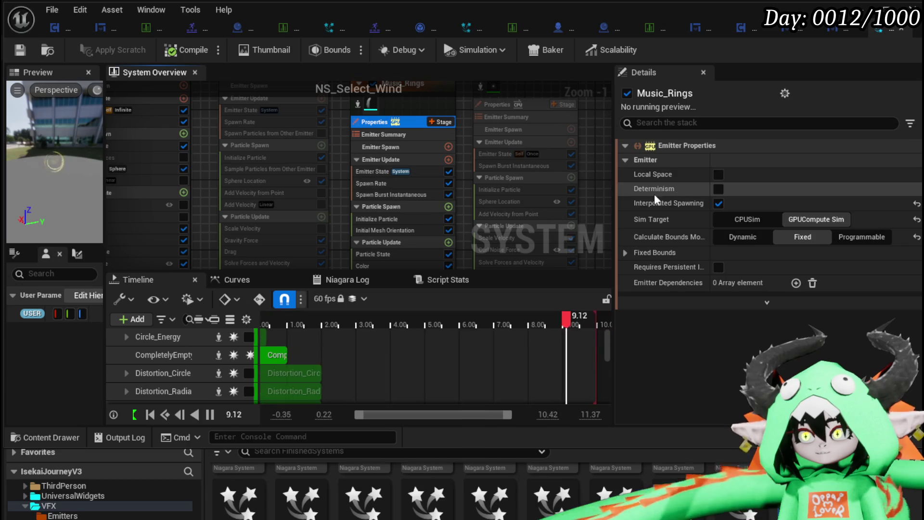
left_click_drag(342, 208, 348, 141)
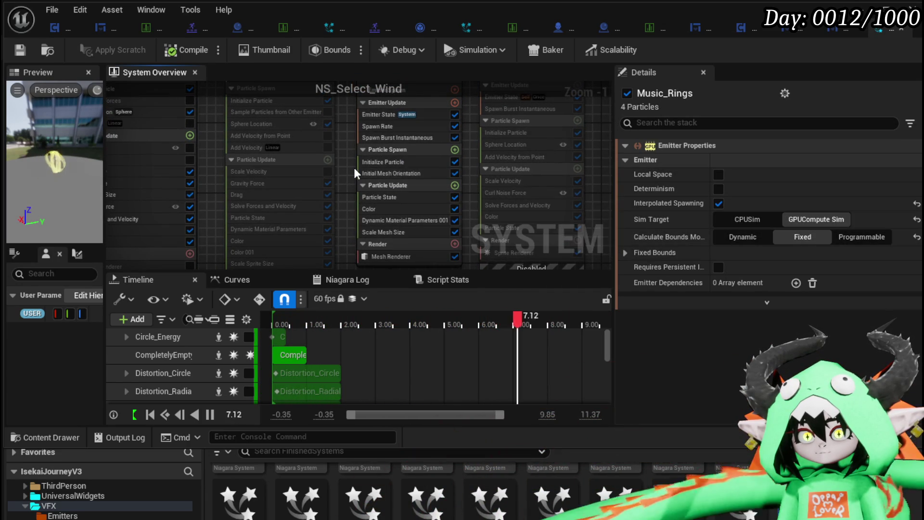
scroll(353, 167, "down", 2)
left_click_drag(355, 170, 387, 192)
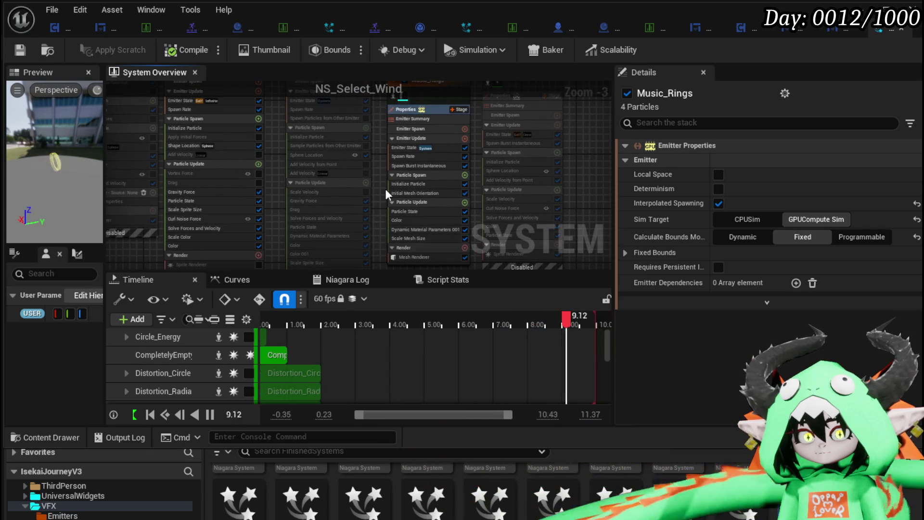
left_click(20, 50)
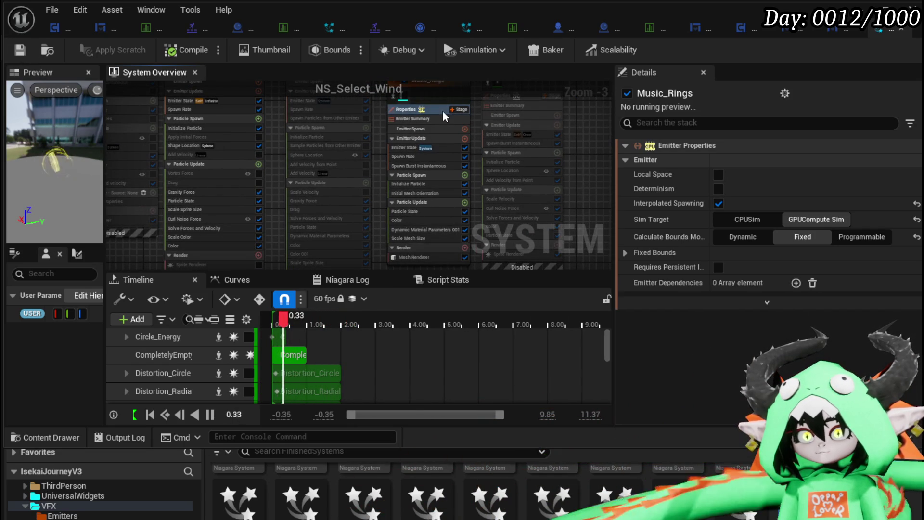
left_click(53, 29)
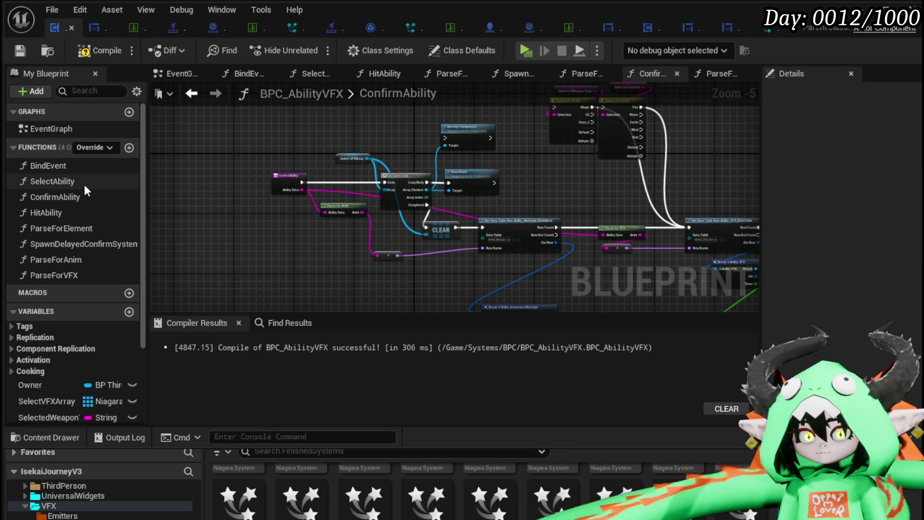
Open the SelectAbility graph and move the Owner and target nodes to the right
double_click(84, 183)
mouse_move(169, 206)
left_mouse_down()
mouse_move(438, 231)
mouse_move(431, 264)
mouse_move(413, 269)
mouse_move(319, 154)
mouse_move(312, 176)
left_mouse_up()
scroll(383, 234, "down", 1)
scroll(324, 159, "down", 1)
left_click_drag(387, 153, 385, 134)
left_click_drag(363, 189, 553, 197)
Marquee-select the whole Check for Element comment group and its nodes
scroll(442, 204, "up", 4)
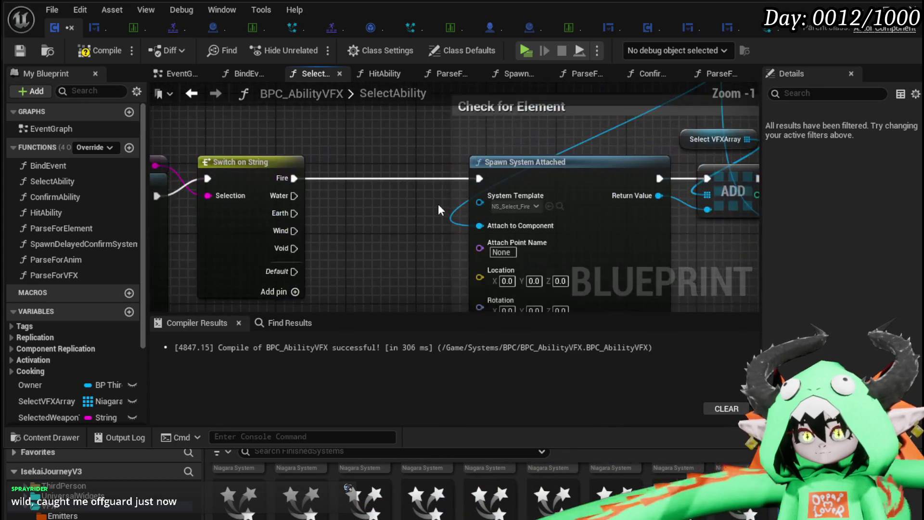
right_click(405, 185)
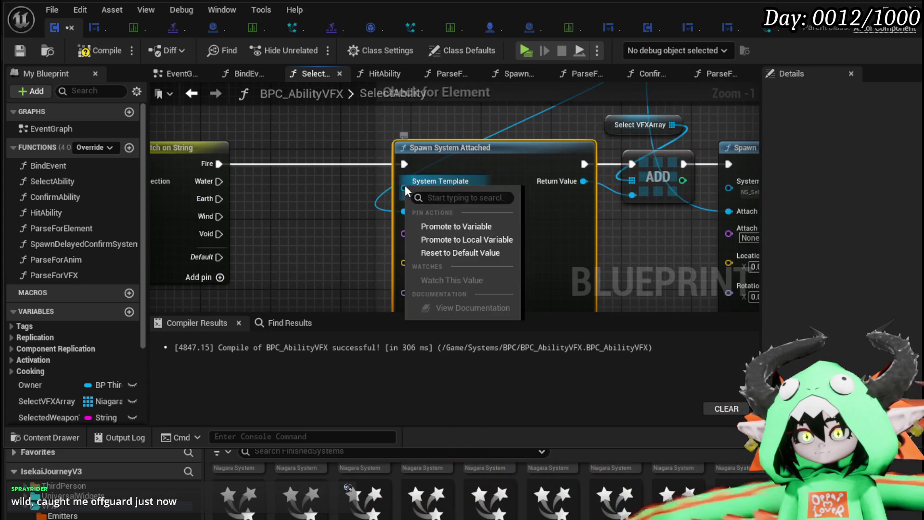
left_click(326, 187)
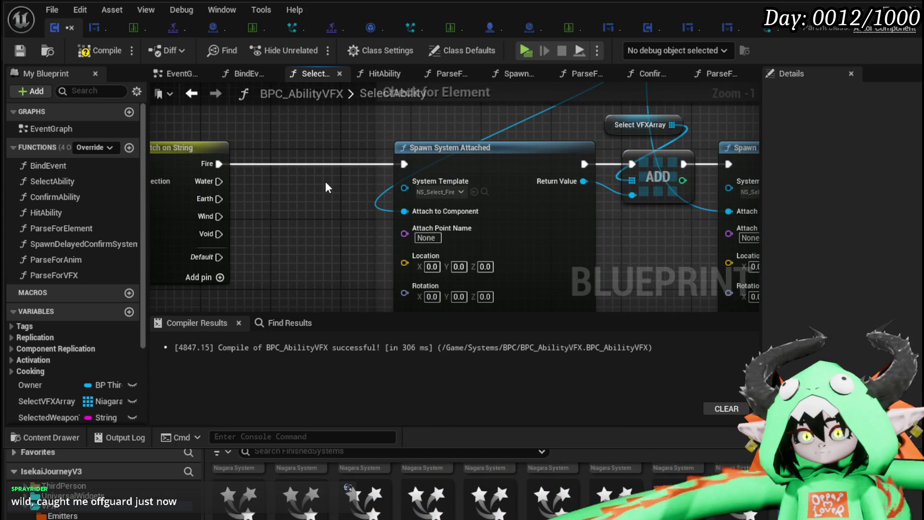
scroll(326, 184, "down", 5)
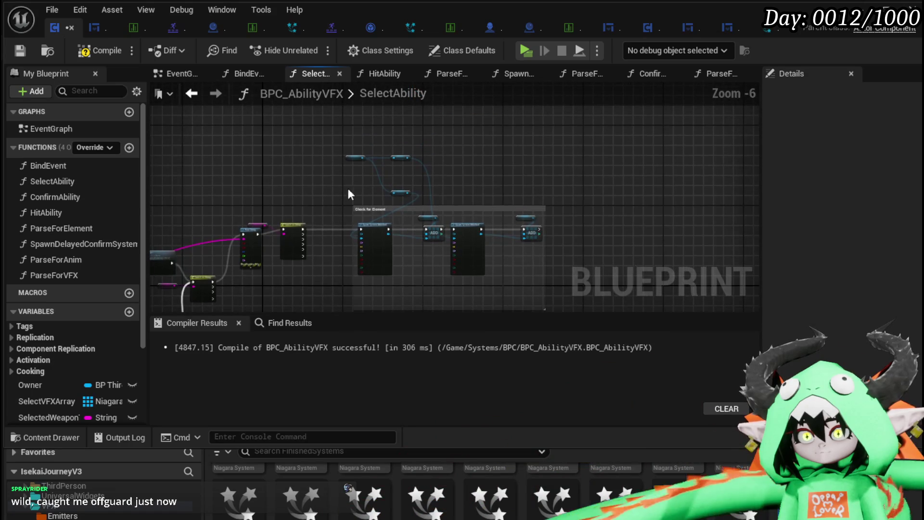
mouse_move(457, 221)
left_mouse_down()
mouse_move(533, 267)
mouse_move(558, 296)
left_mouse_up()
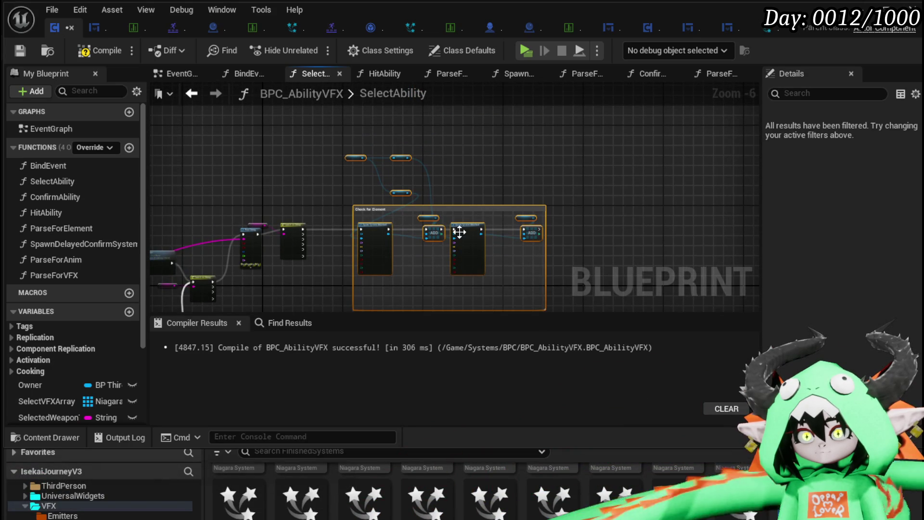
Collapse the Check for Element nodes into NewFunction and open its graph
right_click(460, 233)
left_click(528, 420)
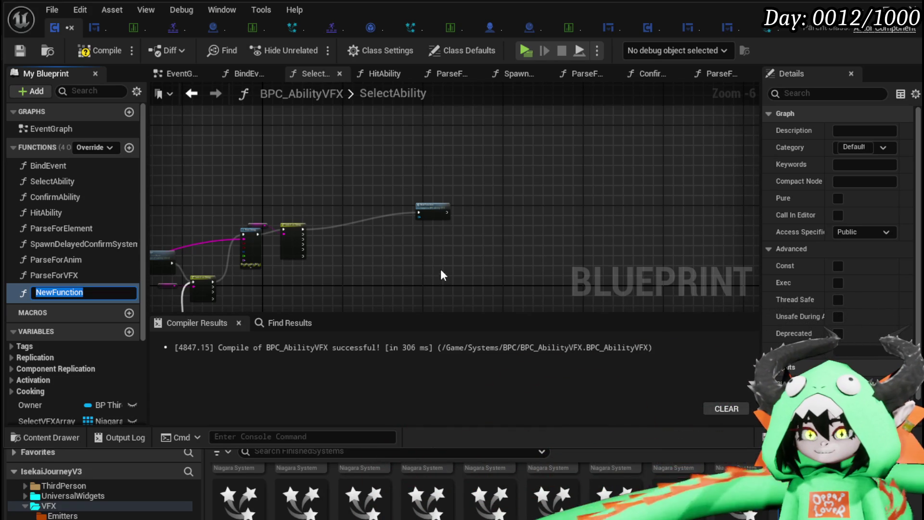
scroll(395, 200, "up", 3)
scroll(394, 205, "up", 3)
left_click_drag(428, 178, 268, 178)
left_click_drag(245, 291, 399, 239)
double_click(436, 149)
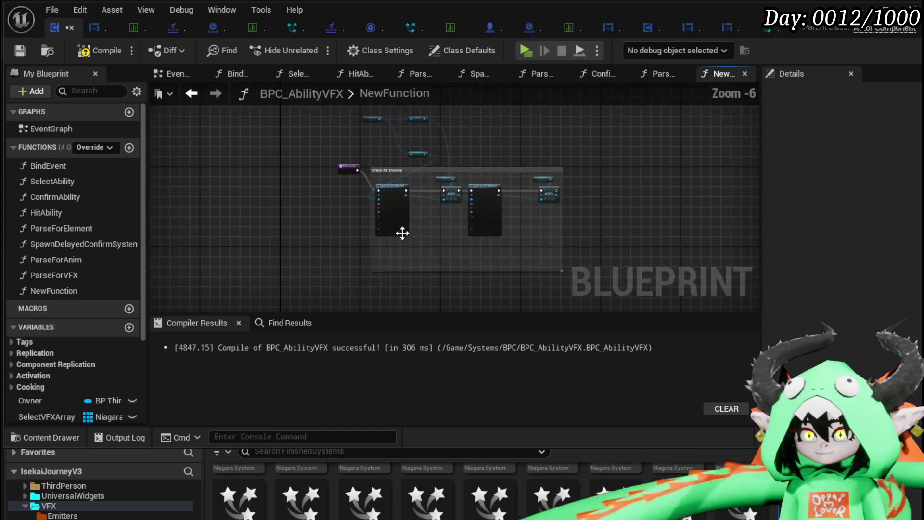
Move the NewFunction entry node left, lined up with Spawn System Attached
scroll(305, 255, "up", 2)
scroll(396, 154, "up", 1)
left_click_drag(397, 155, 303, 187)
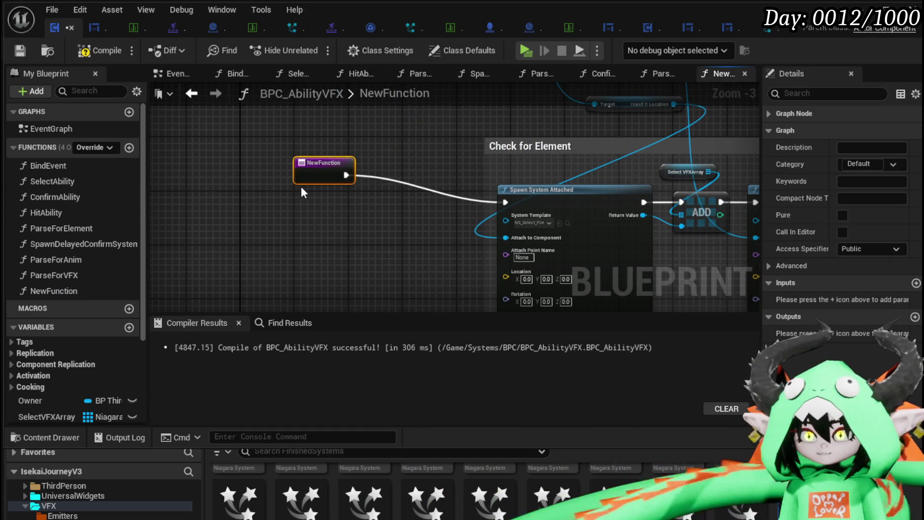
scroll(303, 213, "up", 3)
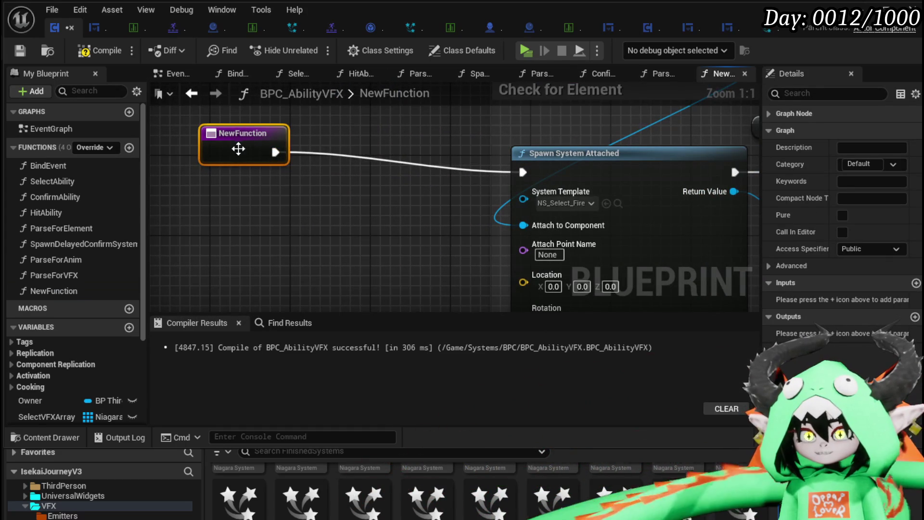
left_click_drag(240, 154, 240, 167)
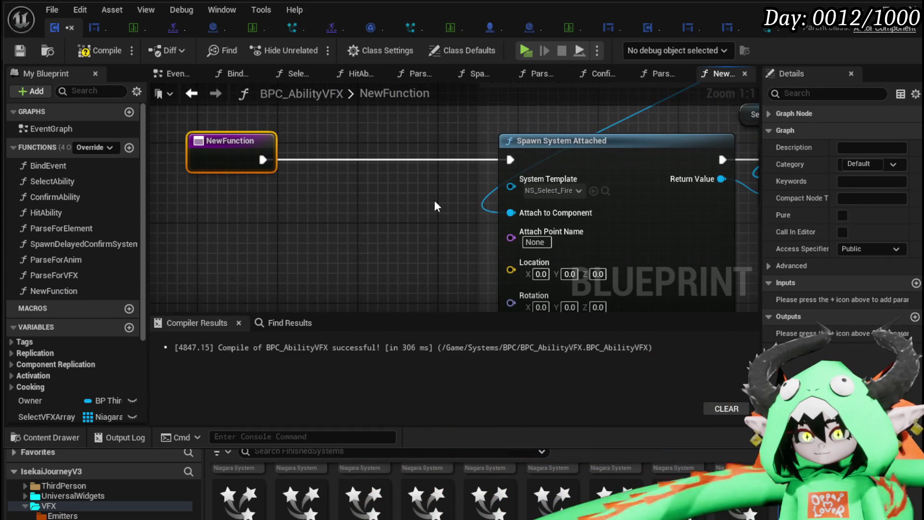
Add a System Template input wired to both spawn nodes, then compile and save
mouse_move(511, 187)
left_mouse_down()
mouse_move(213, 155)
mouse_move(333, 213)
left_mouse_up()
left_click(286, 204)
left_click(246, 206)
left_click_drag(511, 187, 231, 154)
scroll(344, 189, "down", 2)
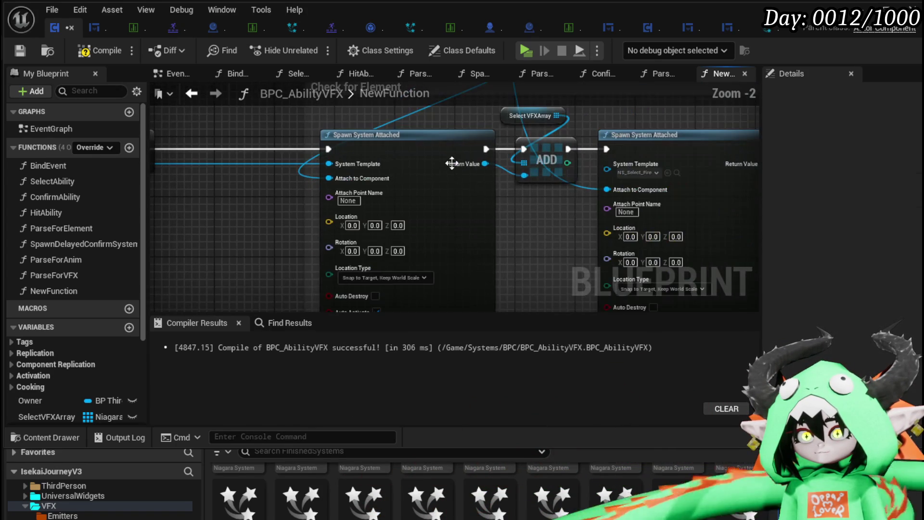
mouse_move(371, 162)
left_mouse_down()
mouse_move(264, 158)
mouse_move(316, 163)
left_mouse_up()
scroll(316, 164, "up", 2)
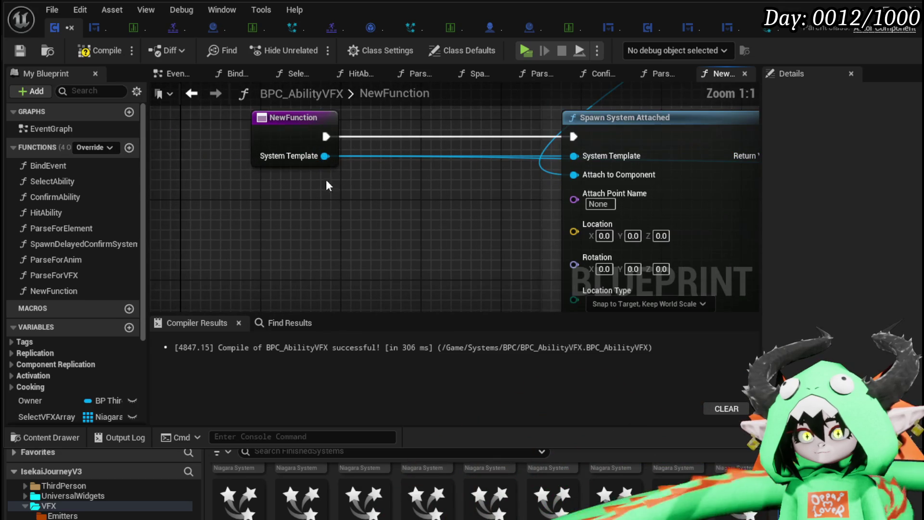
left_click(307, 142)
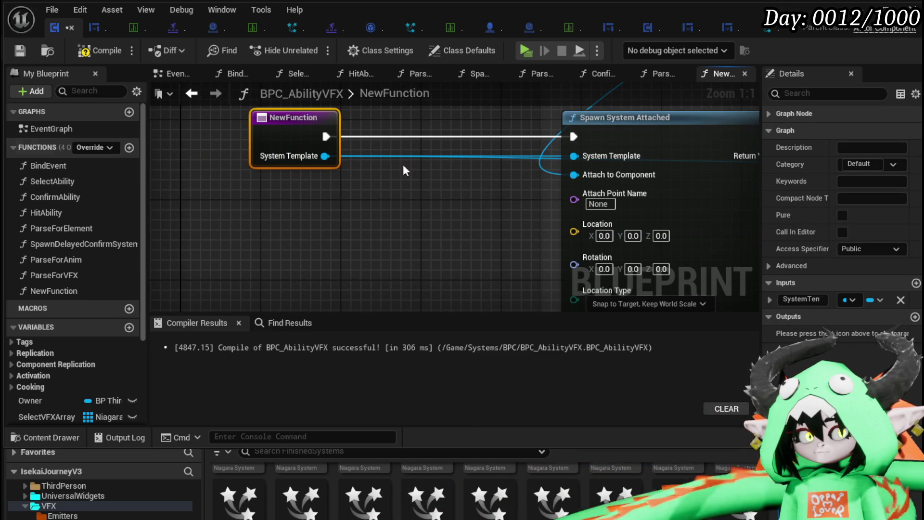
left_click(20, 51)
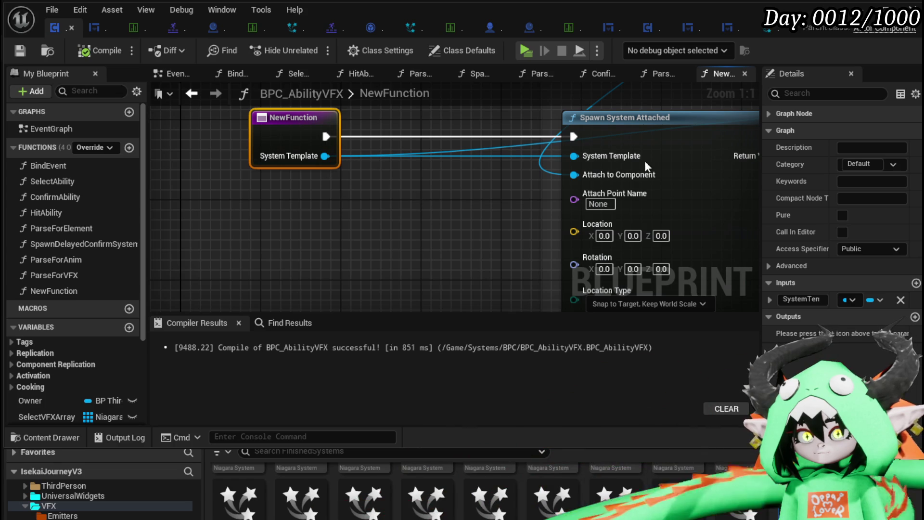
Rename NewFunction to SpawnSelectVFX_Magic in the My Blueprint function list
right_click(59, 288)
left_click(116, 337)
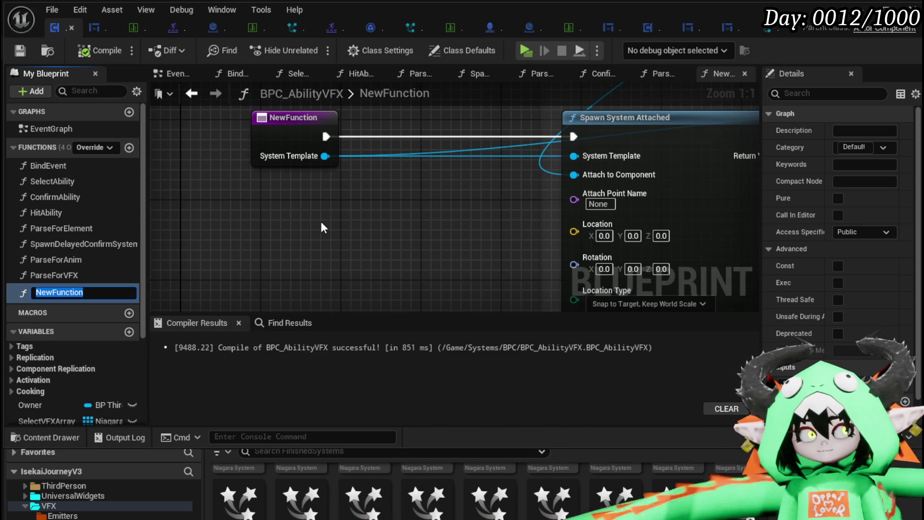
type("SpawnSelec")
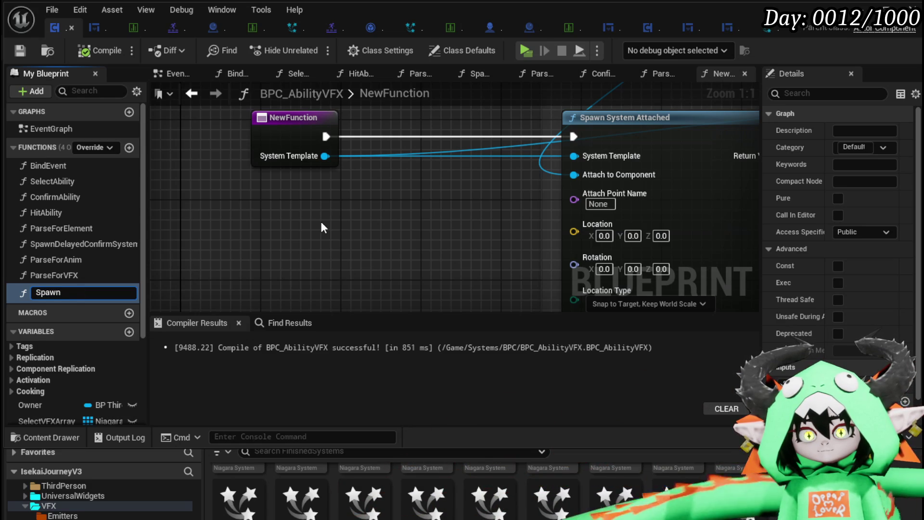
type("tMagi")
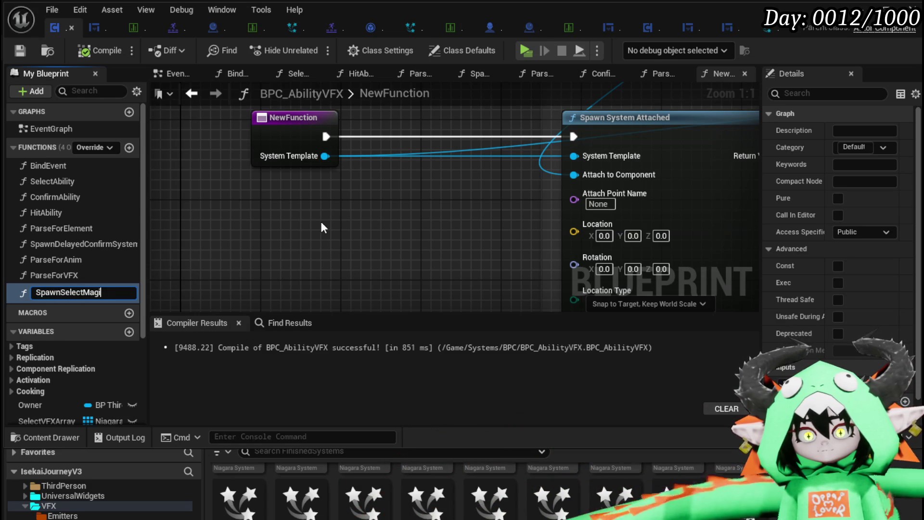
key("BackSpace")
key("BackSpace")
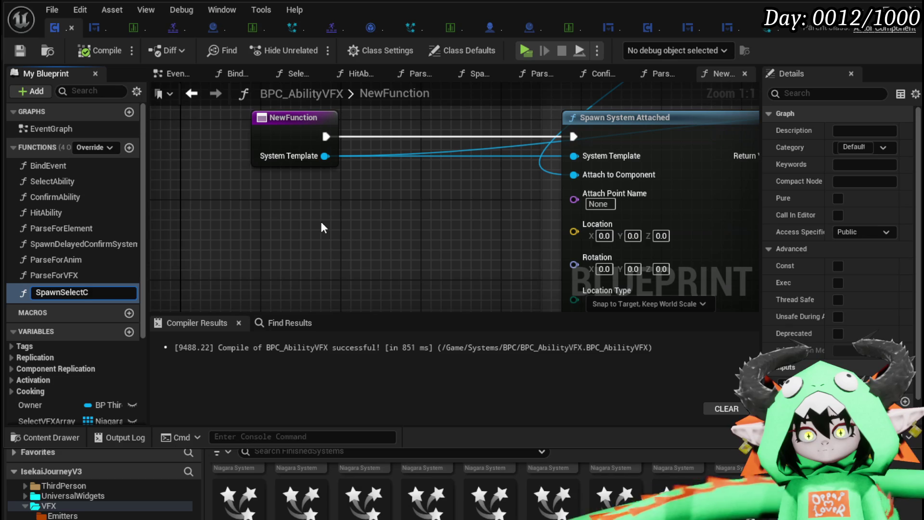
type("X_")
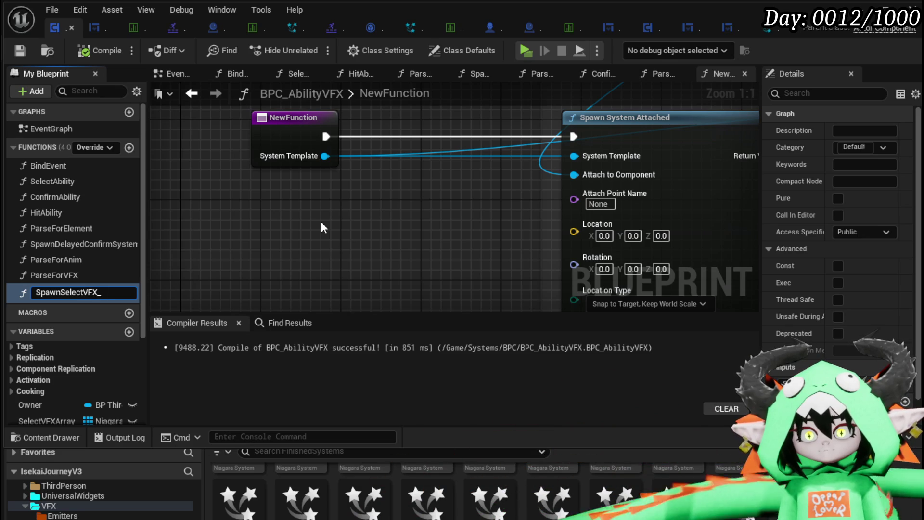
type("Magi")
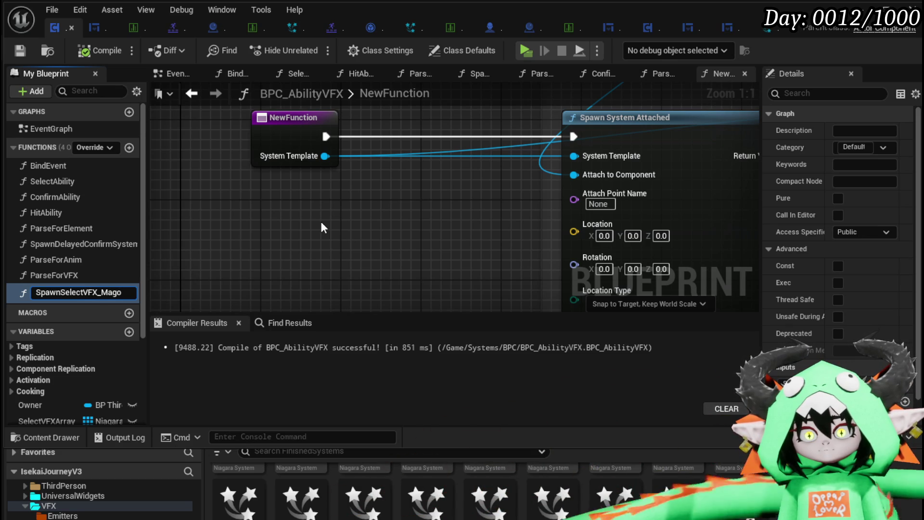
type("c")
key("Return")
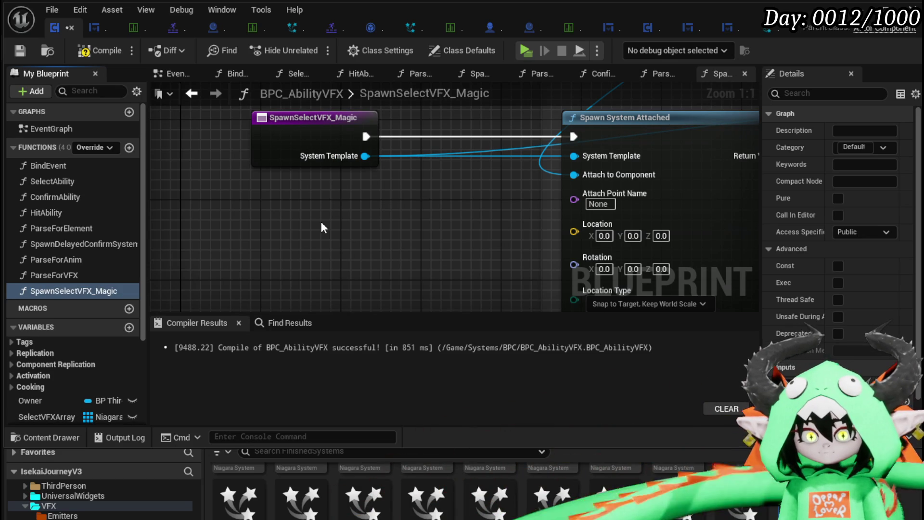
Recompile, then set the SelectAbility call's System Template to NS_Select_Fire
left_click(93, 54)
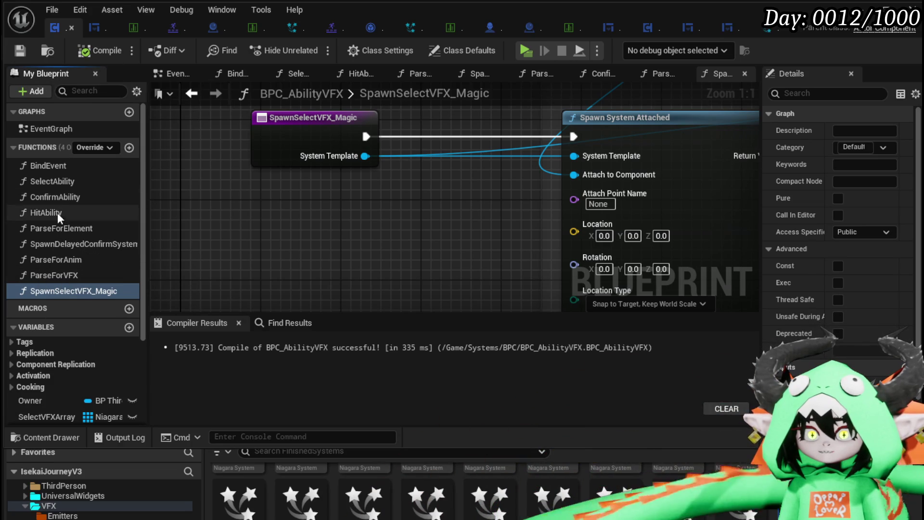
double_click(53, 179)
left_click(432, 202)
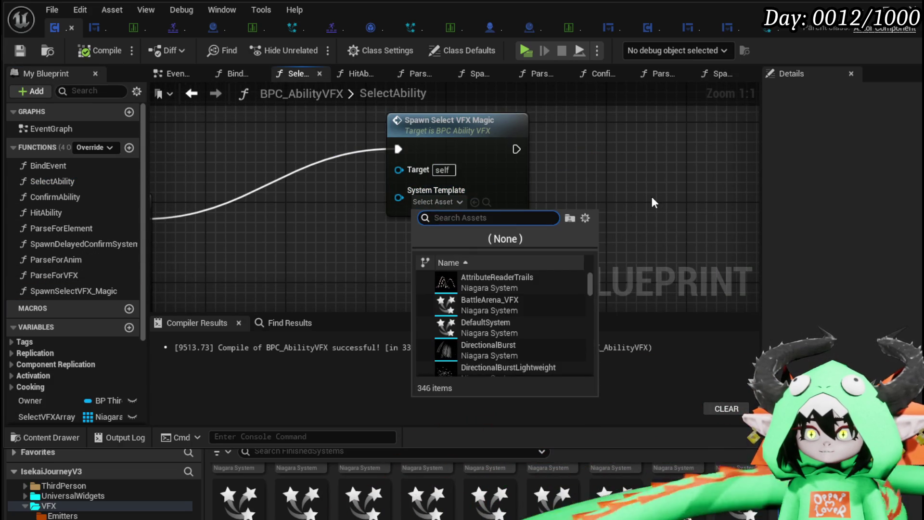
type("Select F")
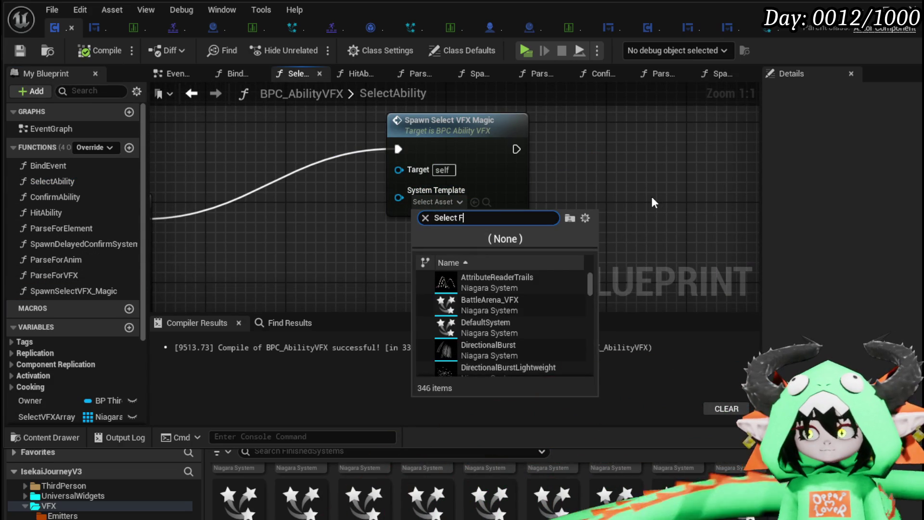
type("ire")
left_click(507, 282)
scroll(506, 279, "down", 4)
Duplicate the SpawnSelectVFX_Magic node for the Wind branch using NS_Select_Wind, then compile and save
mouse_move(563, 231)
left_mouse_down()
mouse_move(481, 166)
mouse_move(485, 148)
left_mouse_up()
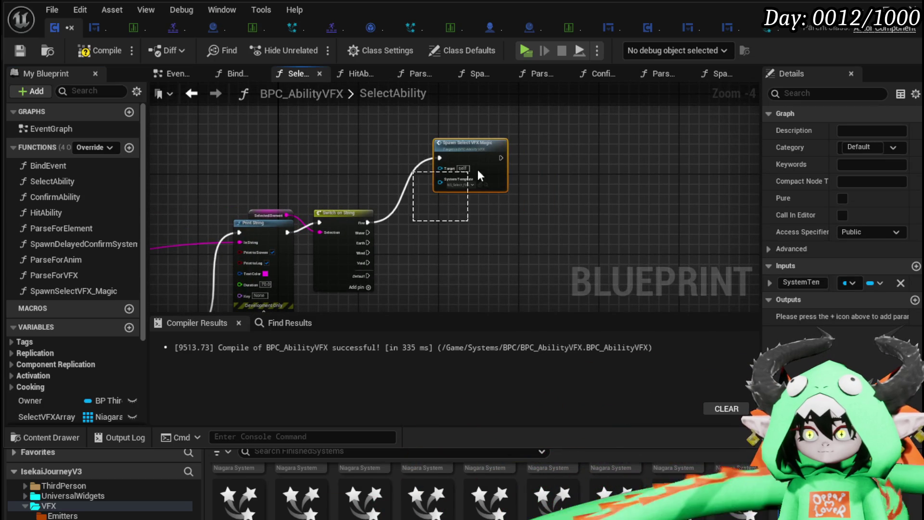
scroll(406, 232, "up", 4)
key("ctrl+w")
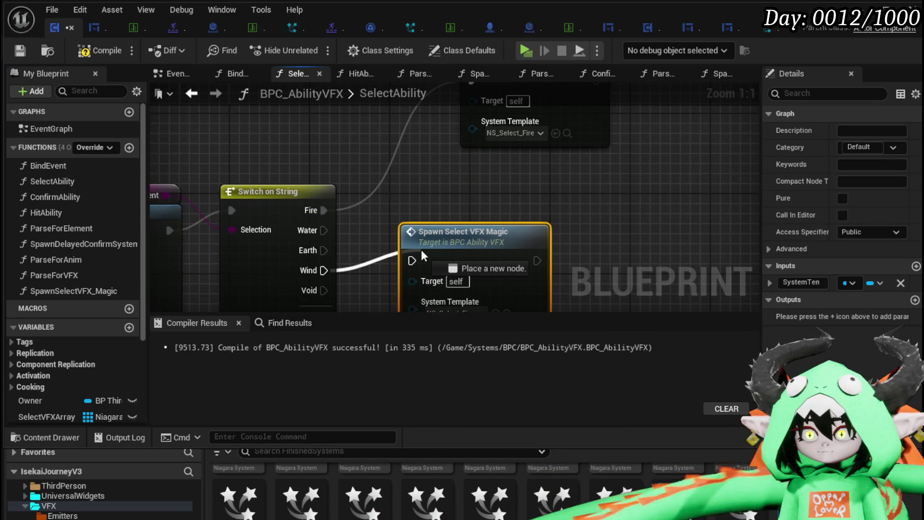
left_click_drag(438, 248, 519, 249)
left_click(420, 238)
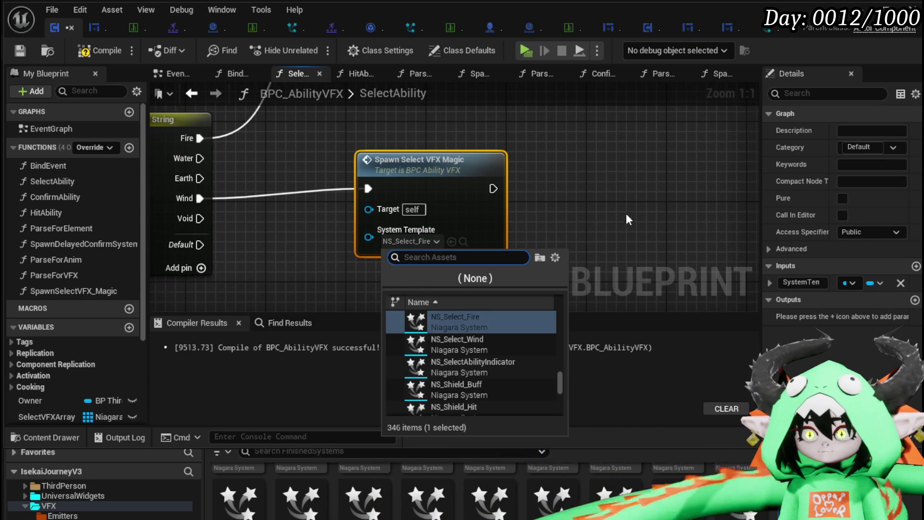
left_click(462, 344)
scroll(511, 169, "down", 2)
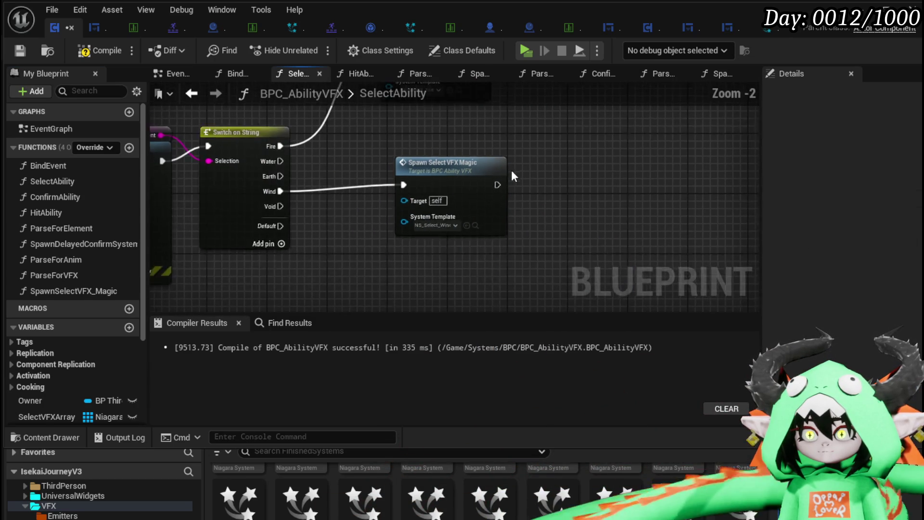
key("F7")
left_click(19, 51)
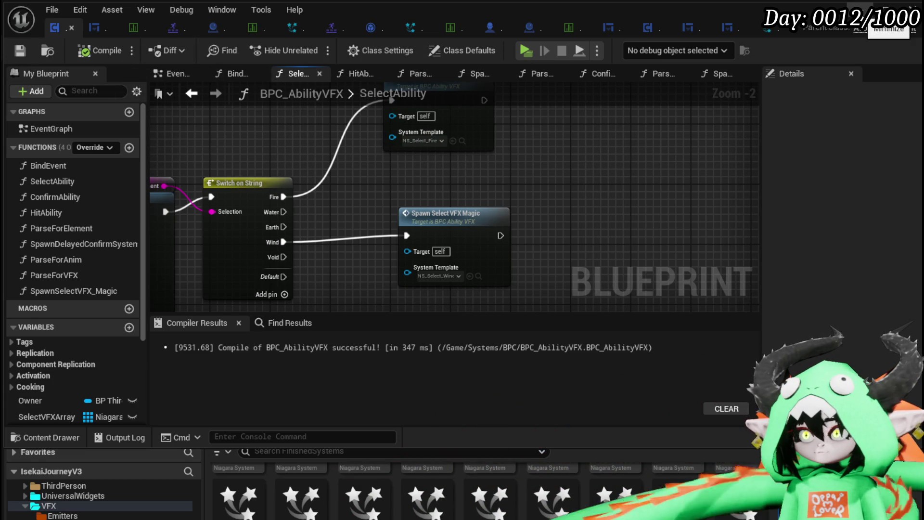
left_click(864, 10)
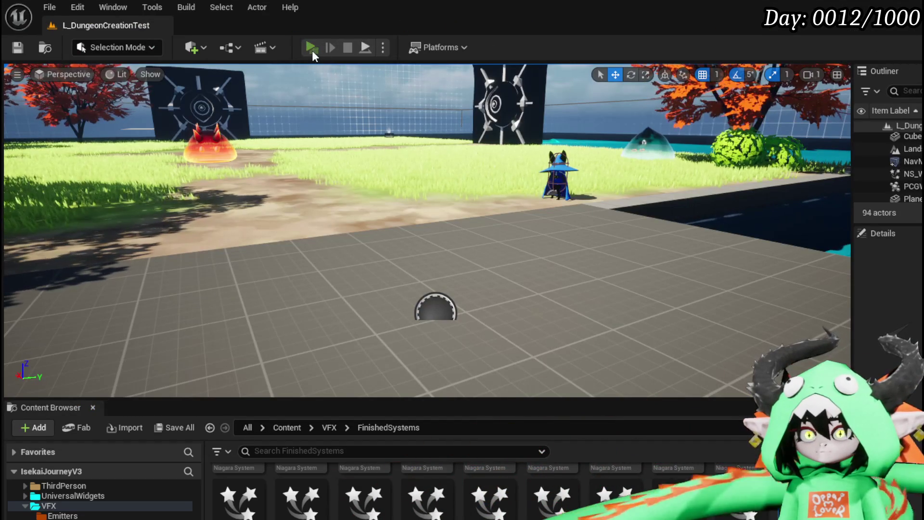
Play-test the level, answer the X/O prompt, play the Free AIM Fire card, then stop
left_click(311, 50)
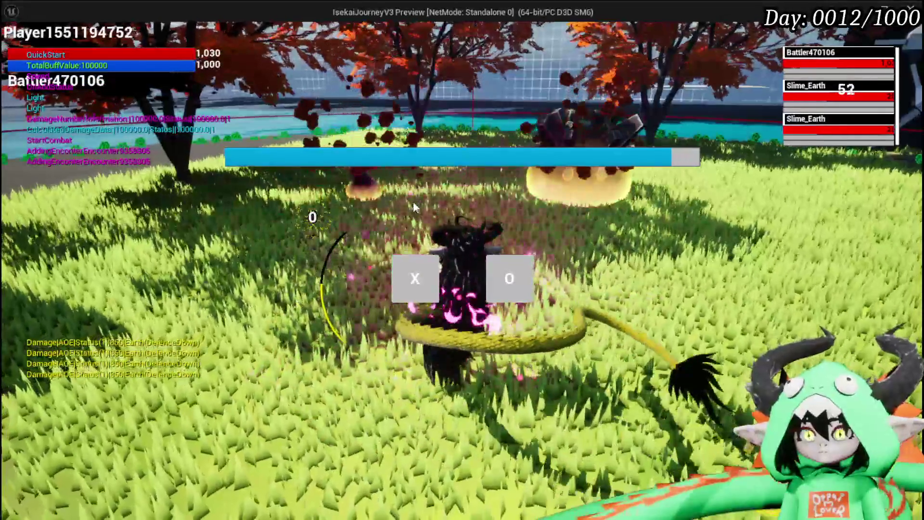
left_click(414, 284)
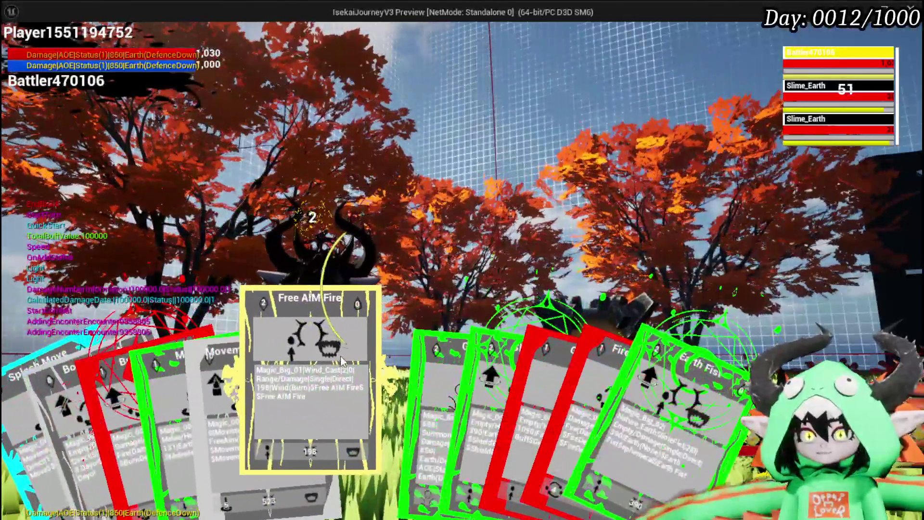
left_click(339, 356)
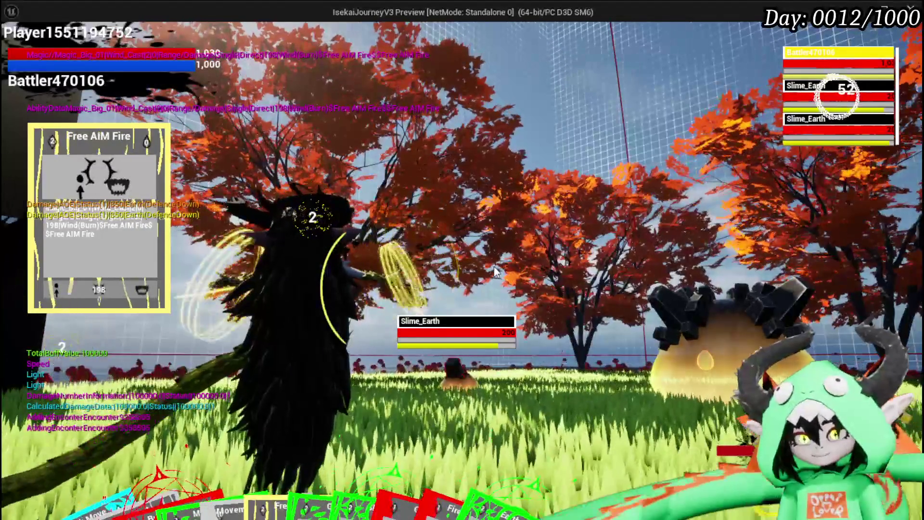
mouse_move(188, 423)
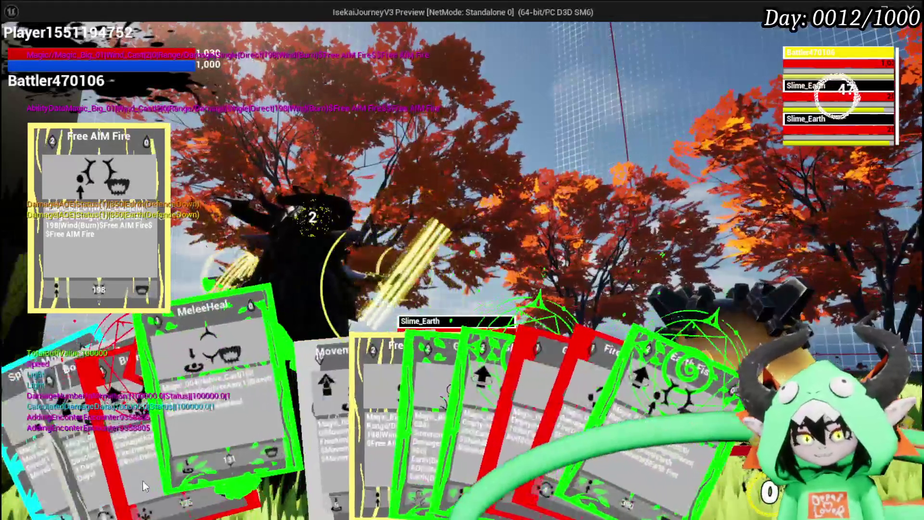
left_click(143, 479)
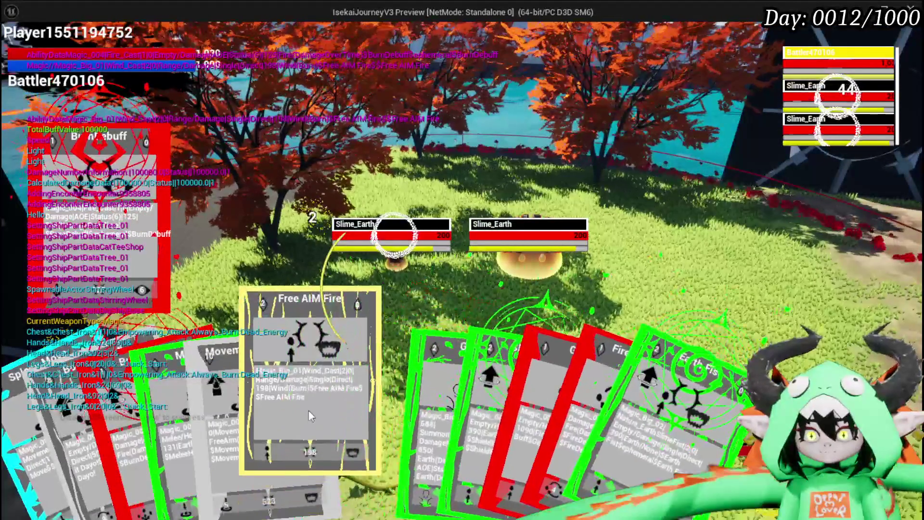
left_click(308, 410)
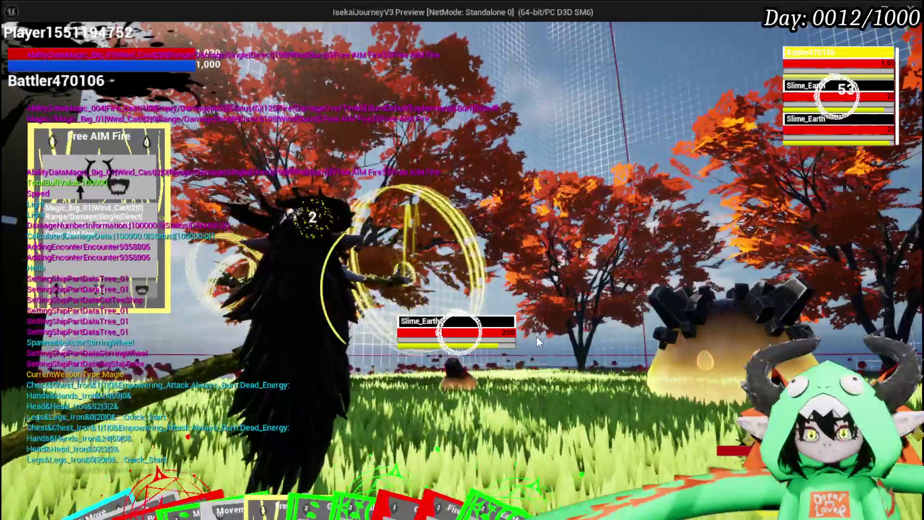
key("Escape")
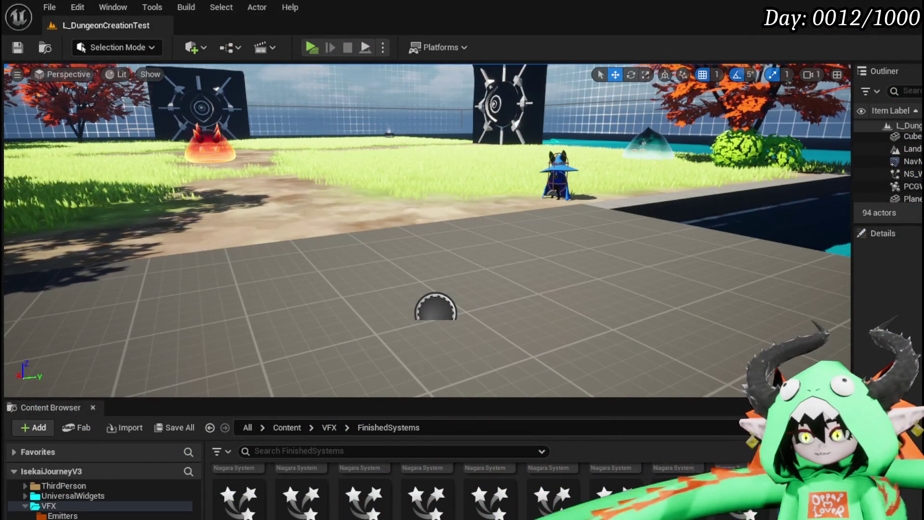
Look over the BPC_AbilityVFX graph around Spawn Select VFX Magic and recompile it
key("alt+Tab")
scroll(341, 157, "down", 2)
left_click(444, 224)
left_click_drag(262, 158, 513, 151)
left_click_drag(331, 157, 305, 129)
scroll(266, 156, "down", 2)
mouse_move(265, 156)
left_mouse_down()
mouse_move(433, 165)
mouse_move(412, 128)
left_mouse_up()
scroll(366, 219, "up", 3)
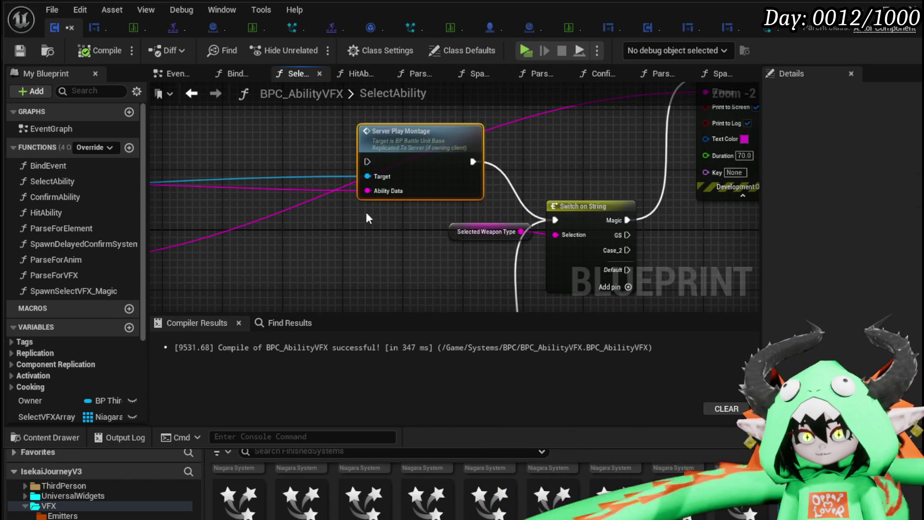
scroll(379, 197, "down", 2)
left_click_drag(384, 202, 610, 140)
scroll(476, 188, "up", 2)
scroll(357, 260, "up", 2)
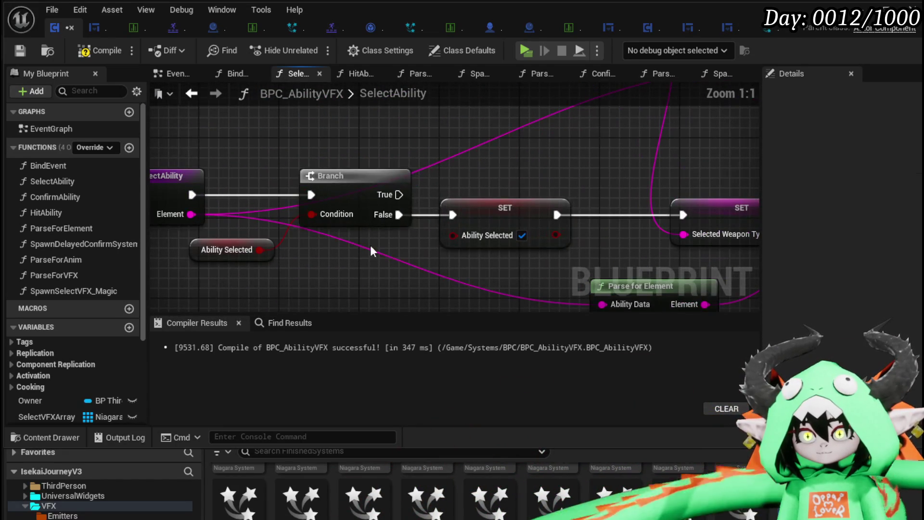
left_click_drag(376, 282, 377, 282)
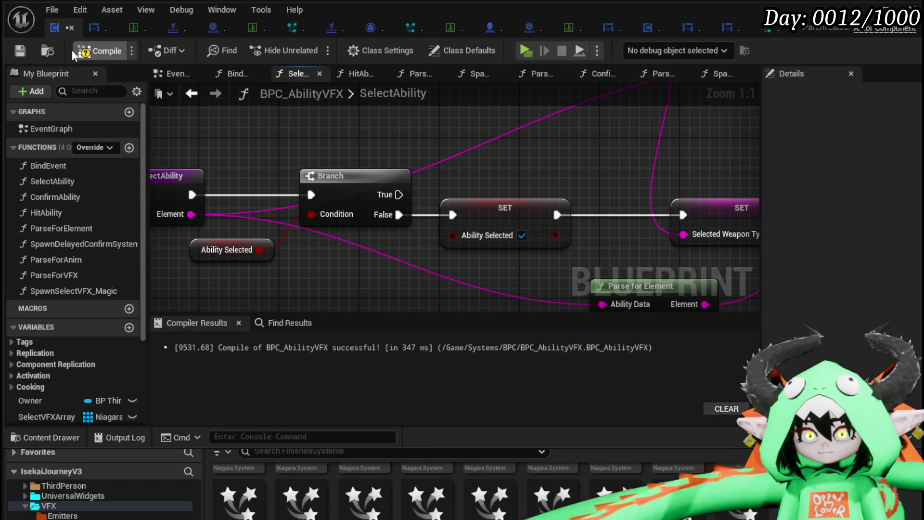
left_click(85, 54)
Rename the SelectAbility entry's Element input to AbilityData, then return to WP_ActionSelection
mouse_move(224, 149)
left_mouse_down()
mouse_move(326, 150)
mouse_move(456, 284)
left_mouse_up()
left_click_drag(439, 189, 369, 189)
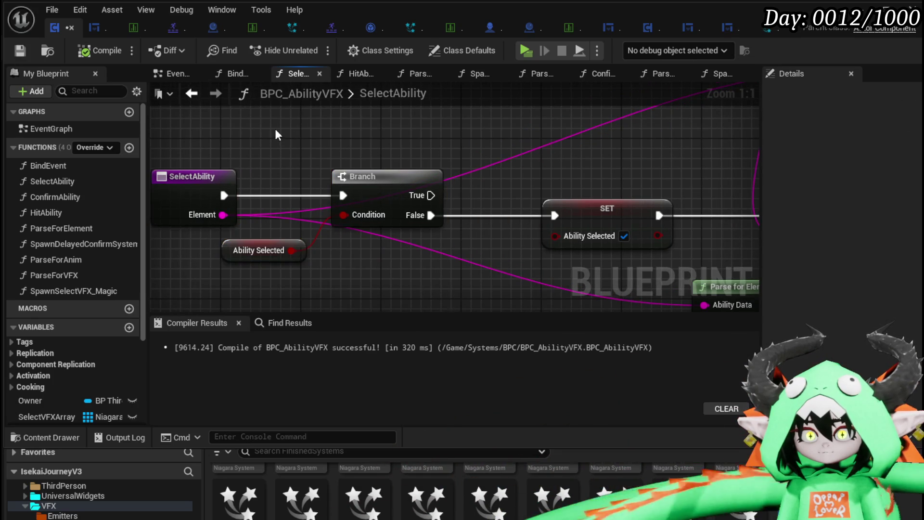
left_click_drag(275, 135, 403, 160)
scroll(403, 160, "down", 1)
left_click(350, 200)
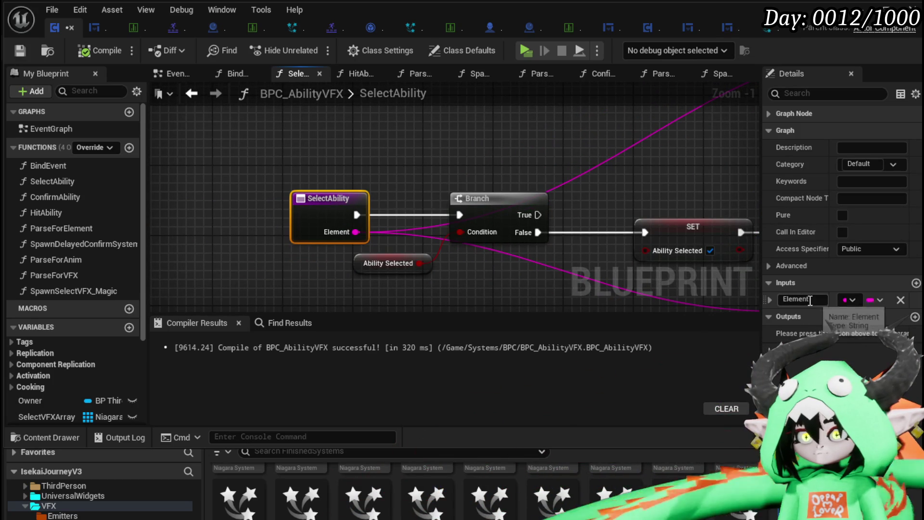
type("AbilityData")
key("Return")
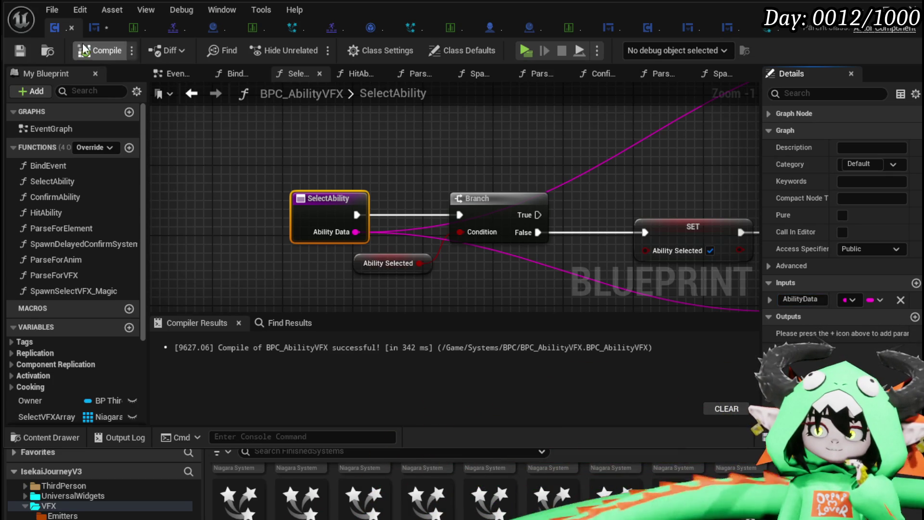
left_click(94, 30)
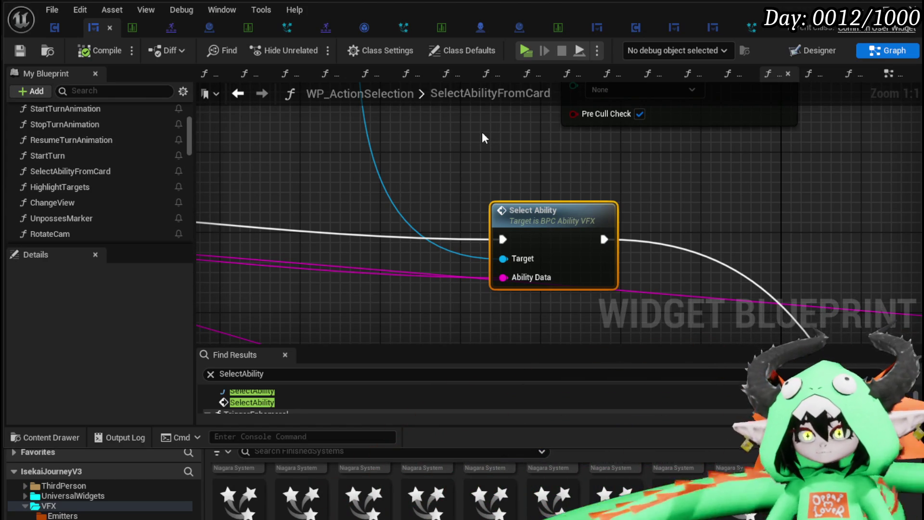
Open the SelectAbility function from its call in the SelectAbilityFromCard graph
left_click_drag(437, 137, 368, 188)
scroll(361, 207, "down", 5)
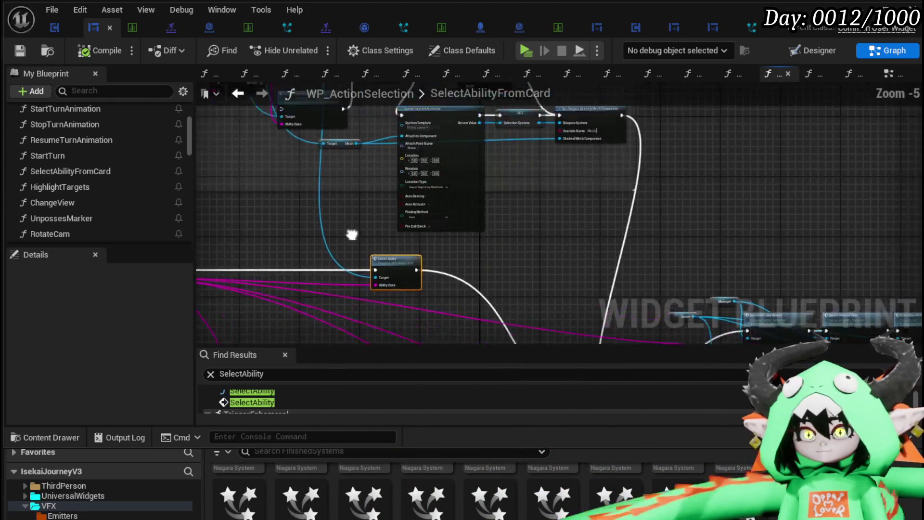
left_click_drag(355, 221, 425, 271)
mouse_move(384, 240)
left_mouse_down()
mouse_move(376, 287)
mouse_move(375, 274)
mouse_move(525, 149)
mouse_move(582, 193)
left_mouse_up()
scroll(580, 192, "up", 4)
mouse_move(665, 189)
left_mouse_down()
mouse_move(458, 165)
mouse_move(592, 178)
left_mouse_up()
scroll(460, 176, "down", 3)
mouse_move(460, 176)
left_mouse_down()
mouse_move(644, 197)
mouse_move(423, 192)
left_mouse_up()
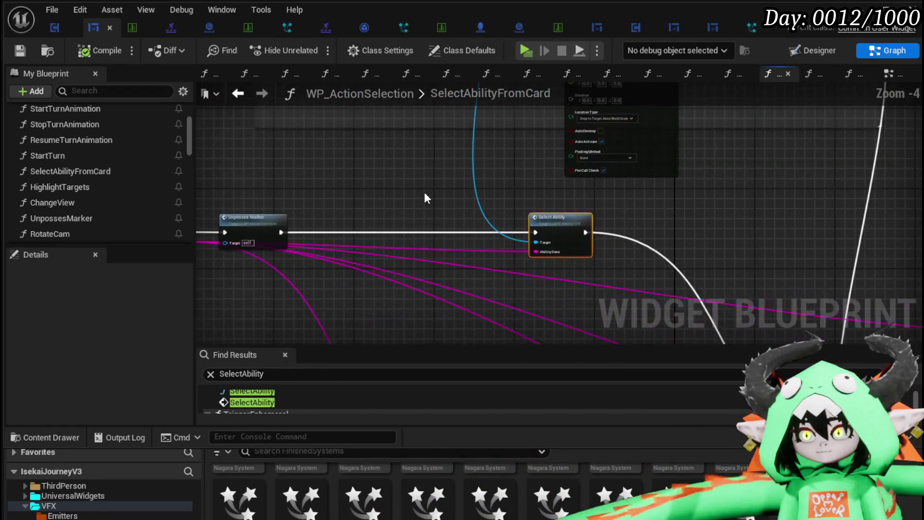
scroll(423, 192, "up", 1)
left_click_drag(557, 205, 522, 167)
scroll(522, 168, "up", 3)
double_click(491, 196)
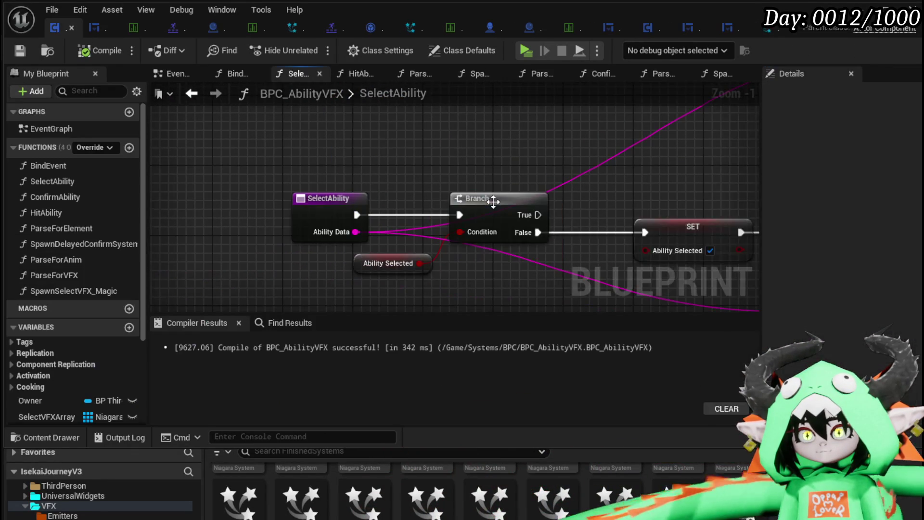
left_click(330, 201)
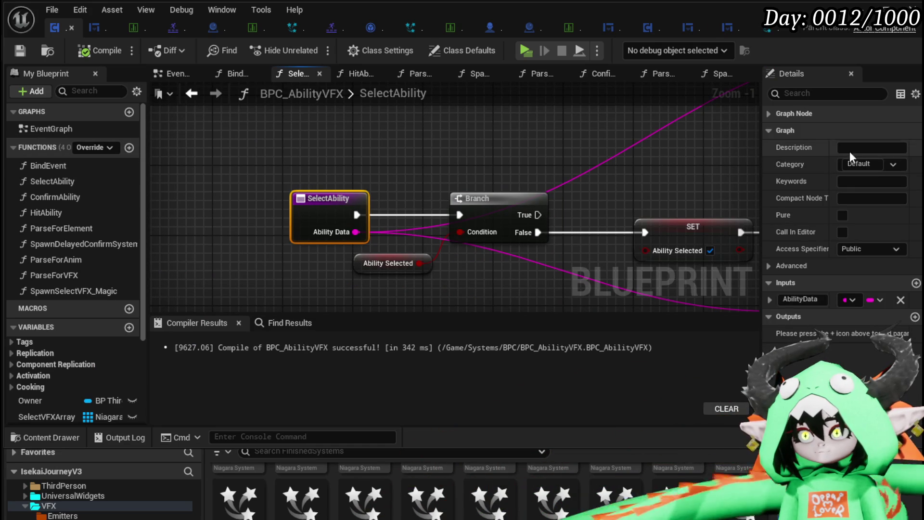
Rename the SelectAbility function to SelectAbilityVisualSequence
right_click(56, 186)
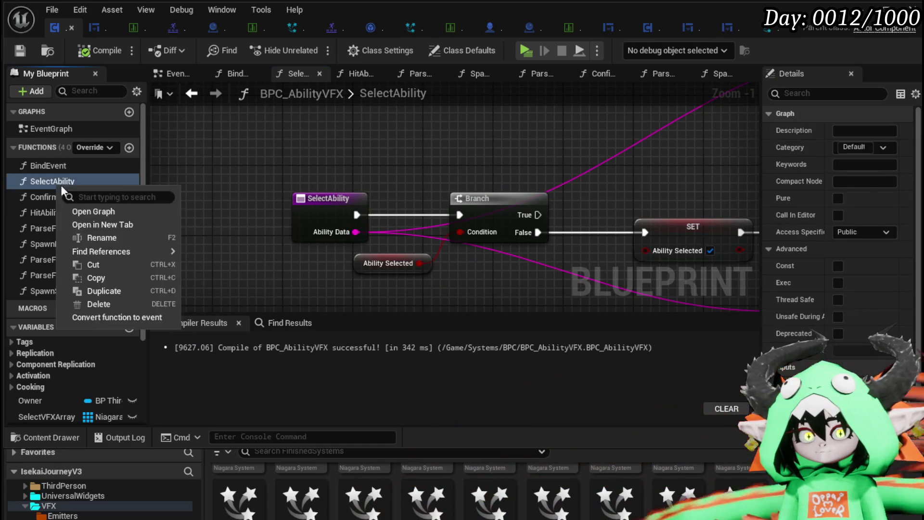
left_click(103, 236)
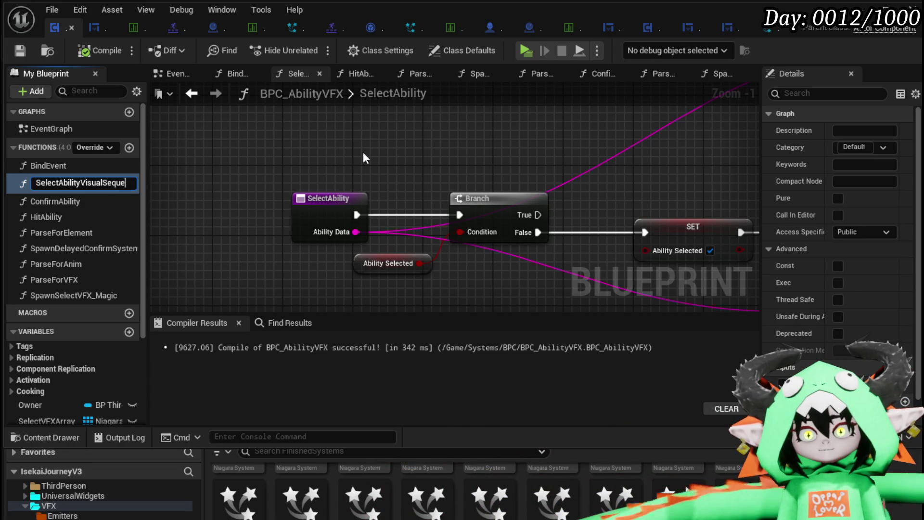
type("nce")
key("Return")
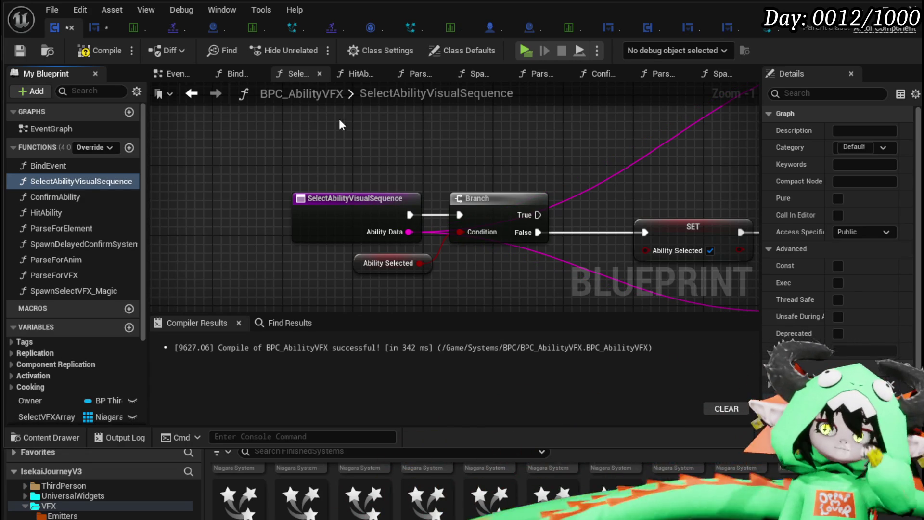
right_click(83, 180)
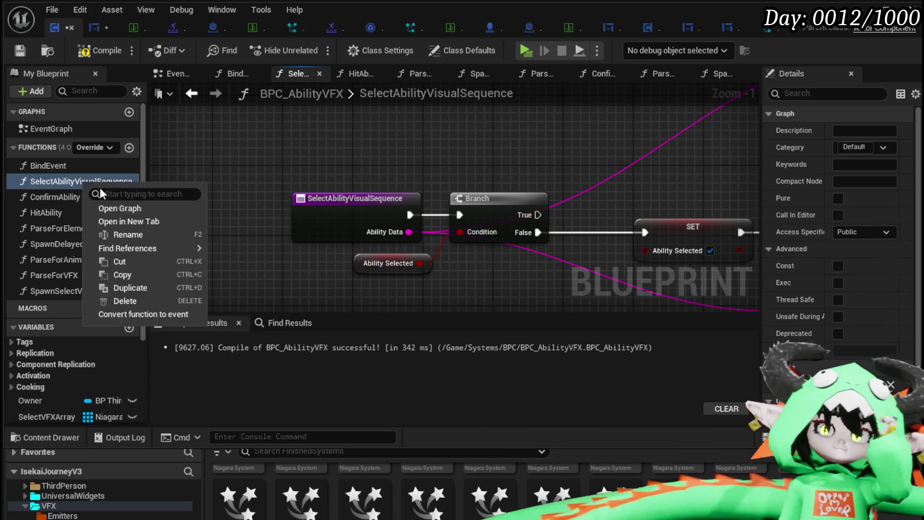
left_click(123, 233)
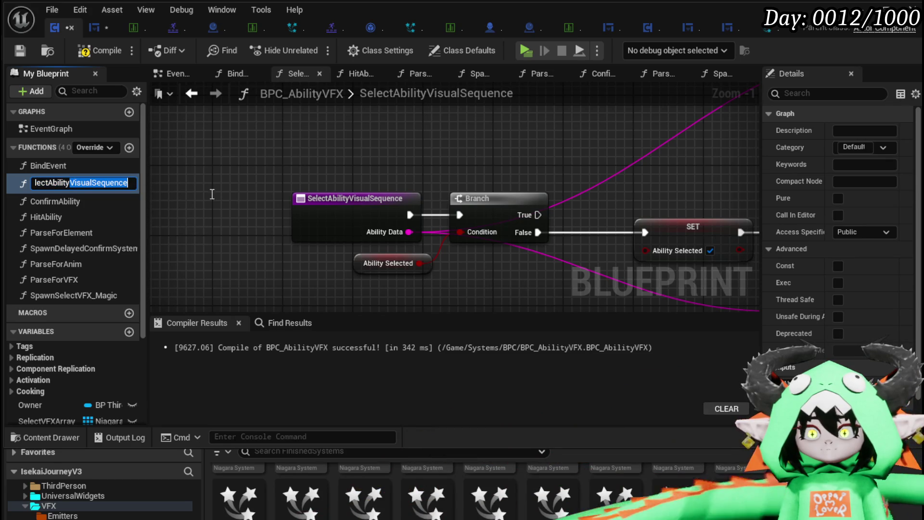
Append VisualSequence to the ConfirmAbility and HitAbility function names
left_click(59, 201)
right_click(60, 200)
left_click(103, 254)
type("VisualSequence")
key("Return")
left_click(68, 216)
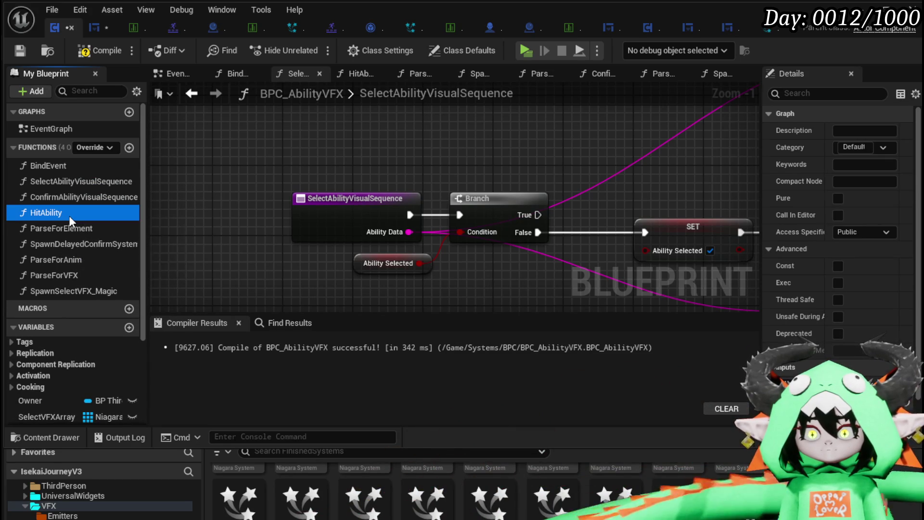
right_click(68, 216)
left_click(135, 269)
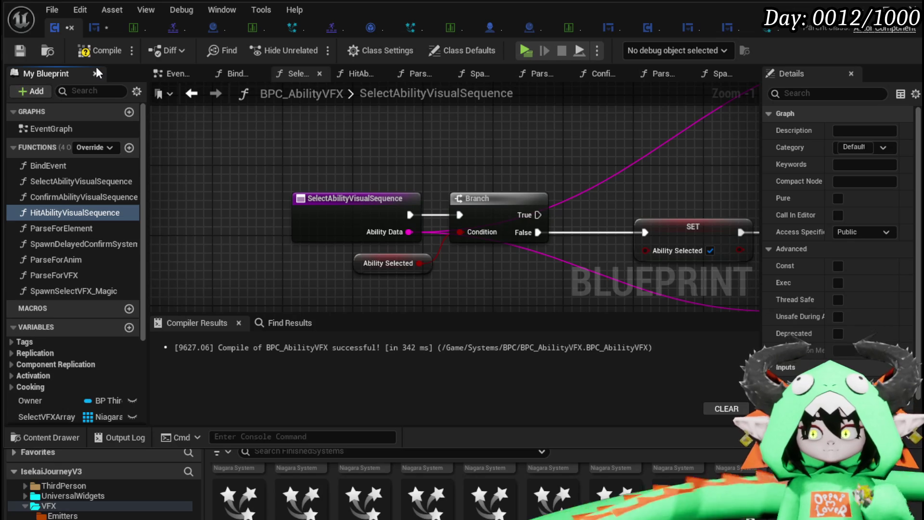
Add a Switch on String node fed by Card Data, then delete it
type("tc")
key("Return")
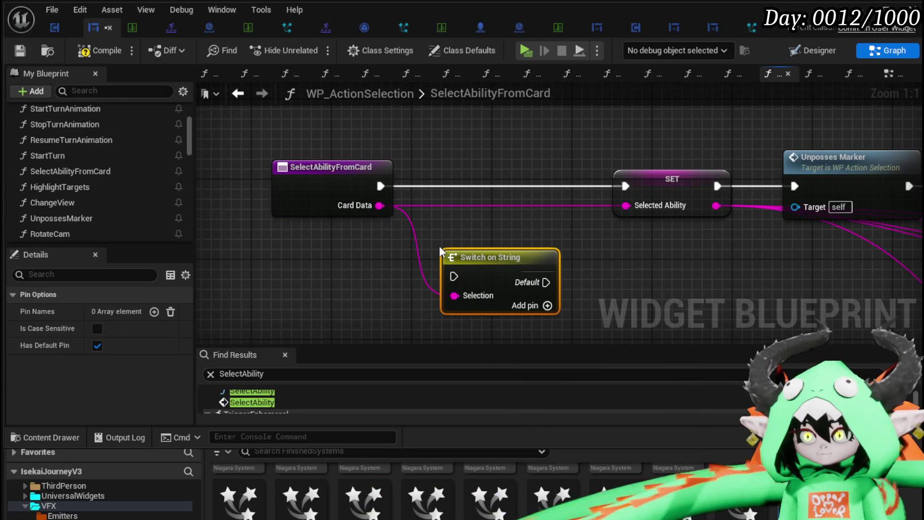
left_click(548, 307)
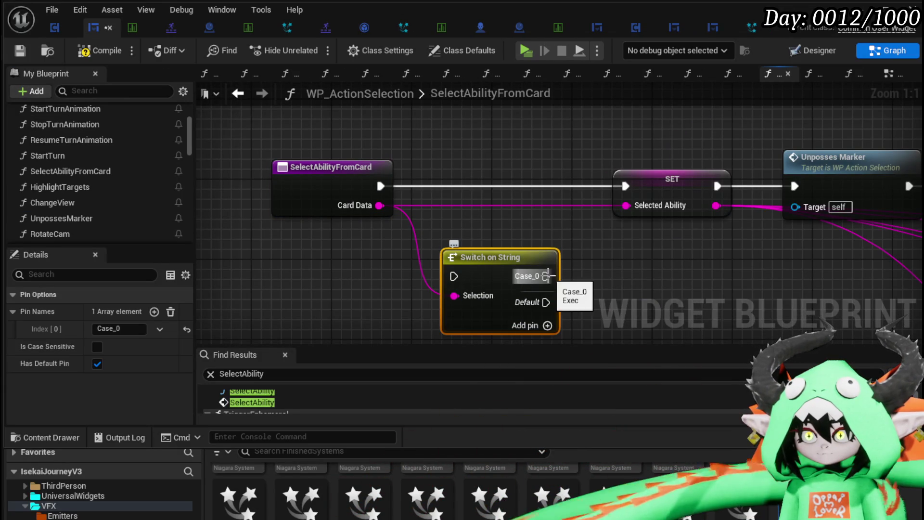
mouse_move(534, 303)
left_mouse_down()
mouse_move(627, 180)
mouse_move(492, 247)
mouse_move(603, 187)
mouse_move(643, 285)
left_mouse_up()
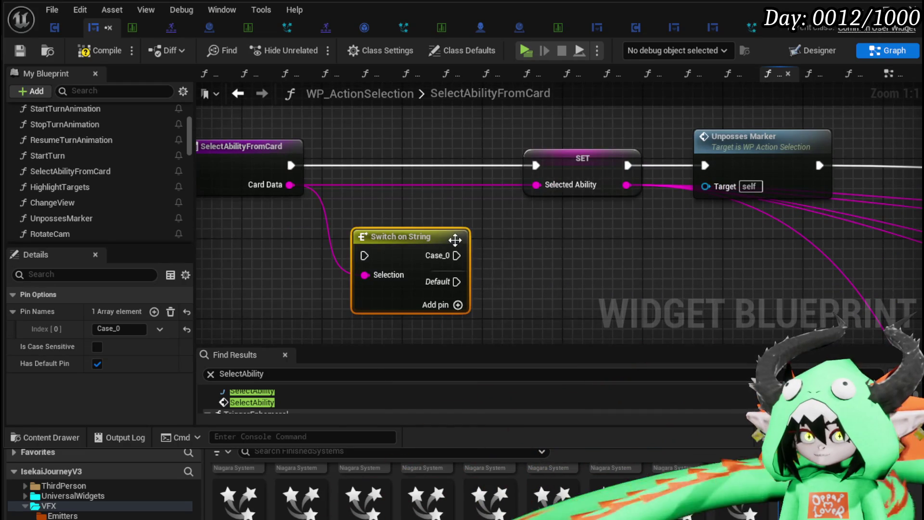
scroll(325, 252, "down", 2)
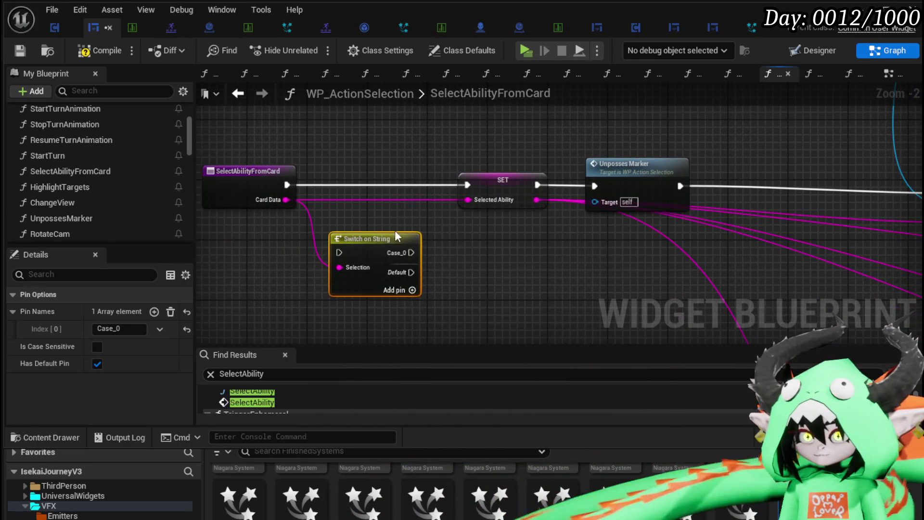
key("Delete")
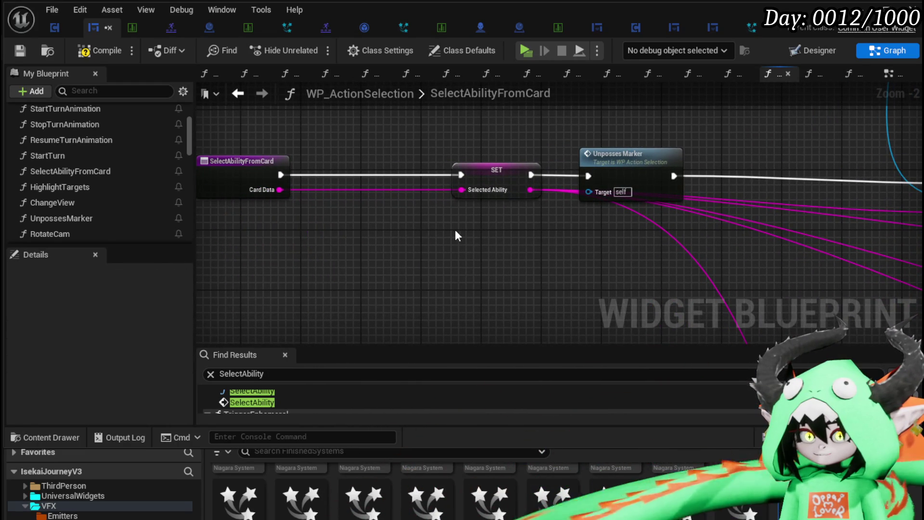
Add a ClearSelected boolean input to the SelectAbilityFromCard entry
scroll(462, 235, "down", 1)
left_click_drag(461, 235, 296, 222)
mouse_move(574, 237)
left_mouse_down()
mouse_move(305, 202)
mouse_move(596, 274)
left_mouse_up()
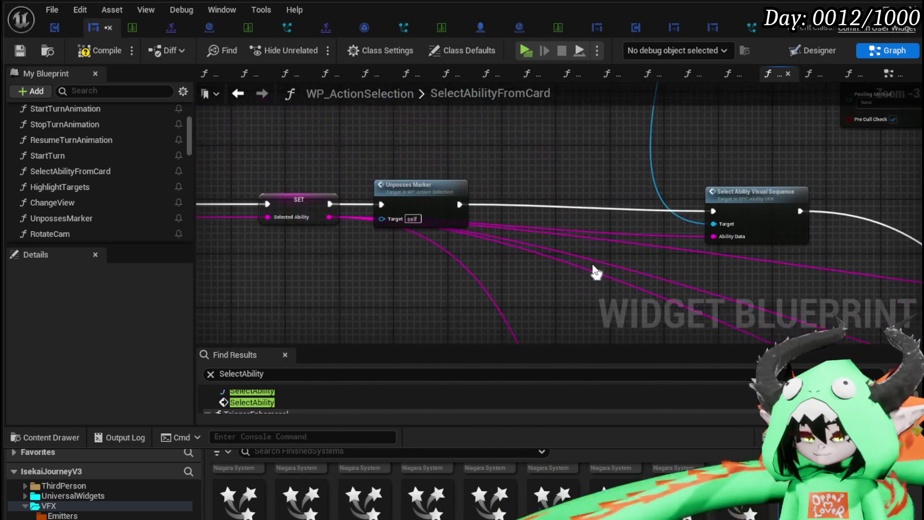
left_click(741, 190)
left_click_drag(423, 184, 664, 207)
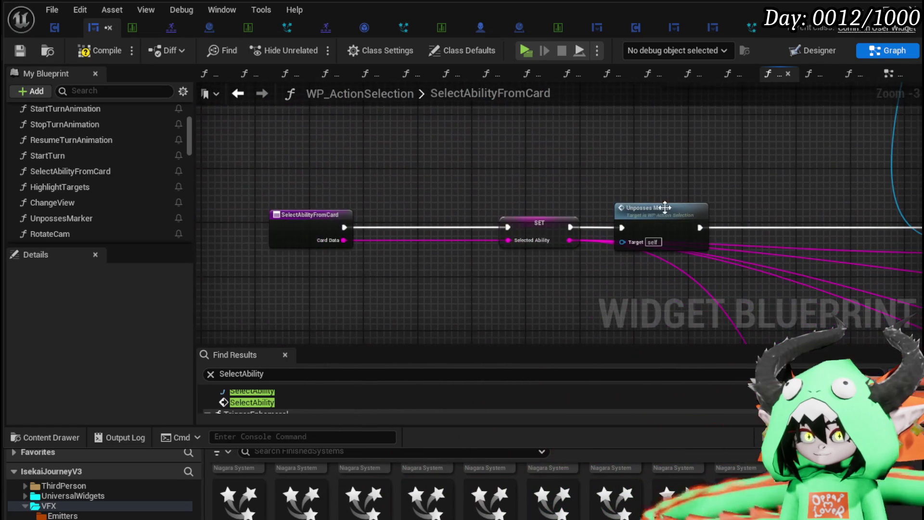
left_click(320, 209)
scroll(77, 351, "down", 3)
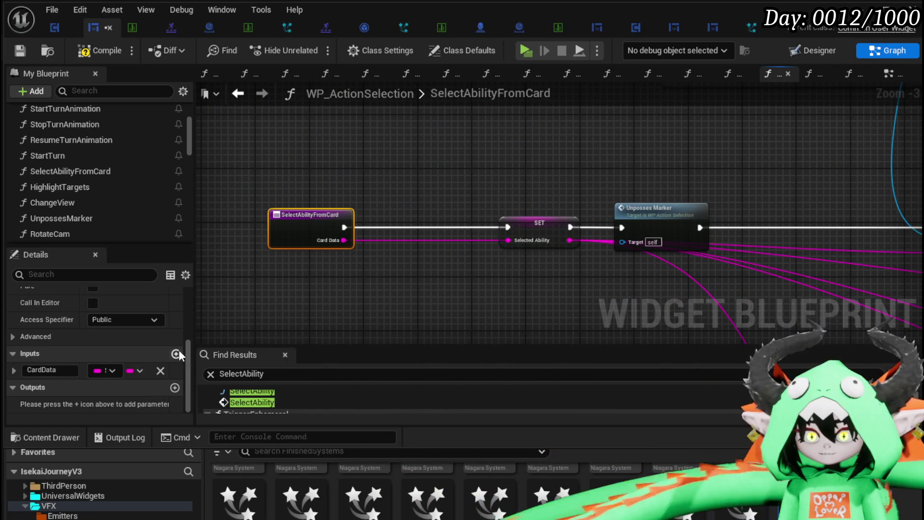
left_click(175, 355)
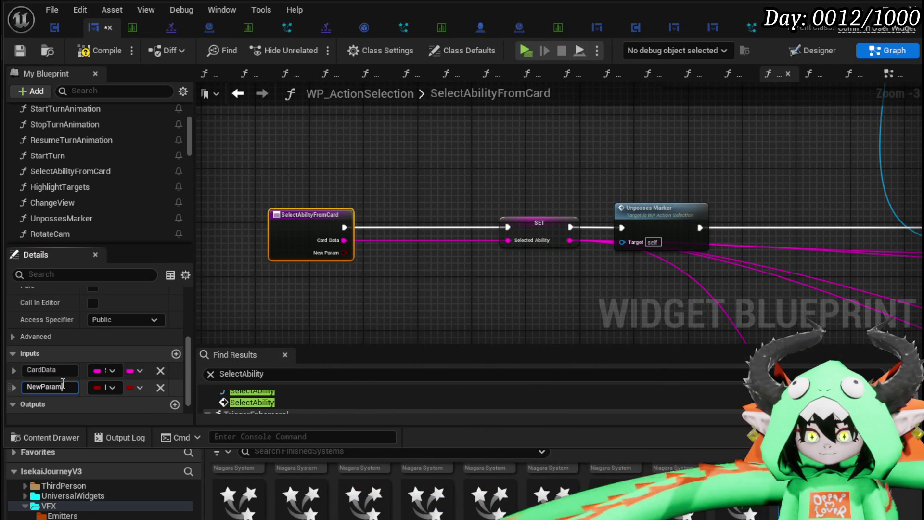
type("C")
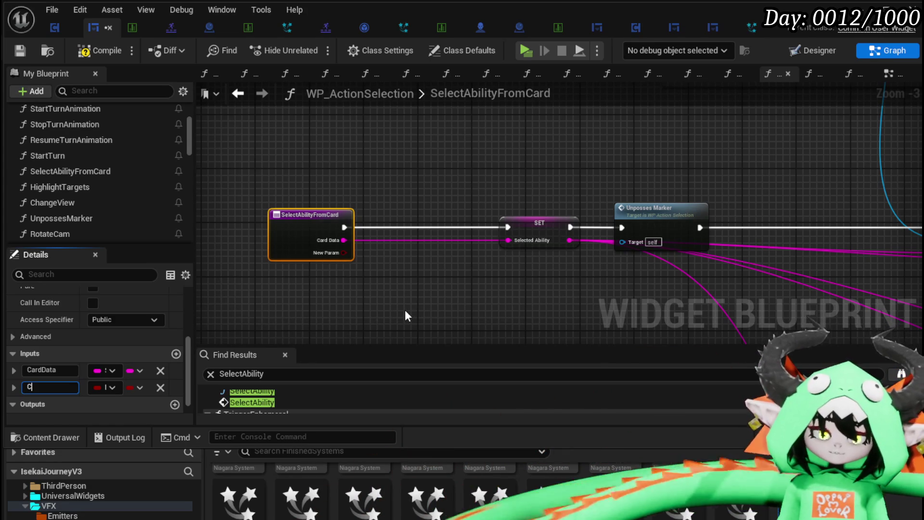
type("learSelected")
key("Return")
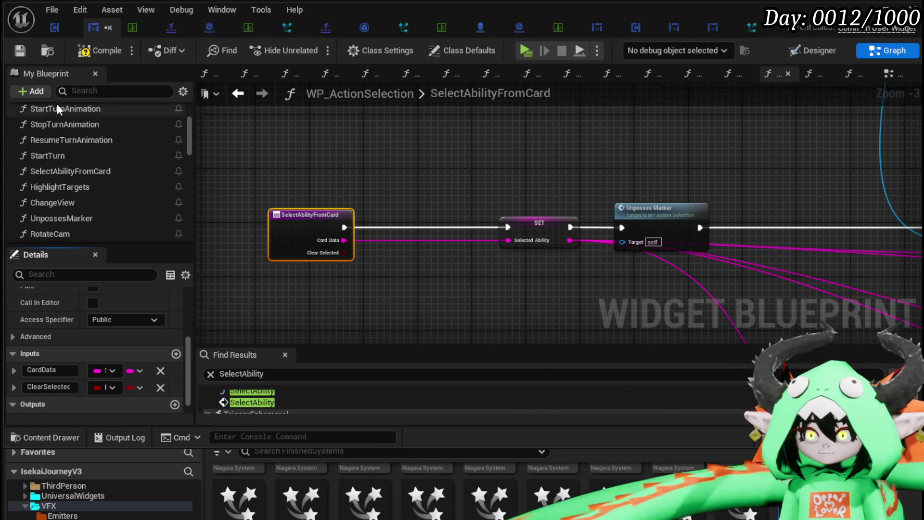
Compile, then insert a Branch before SET with its False output feeding SET
left_click(14, 49)
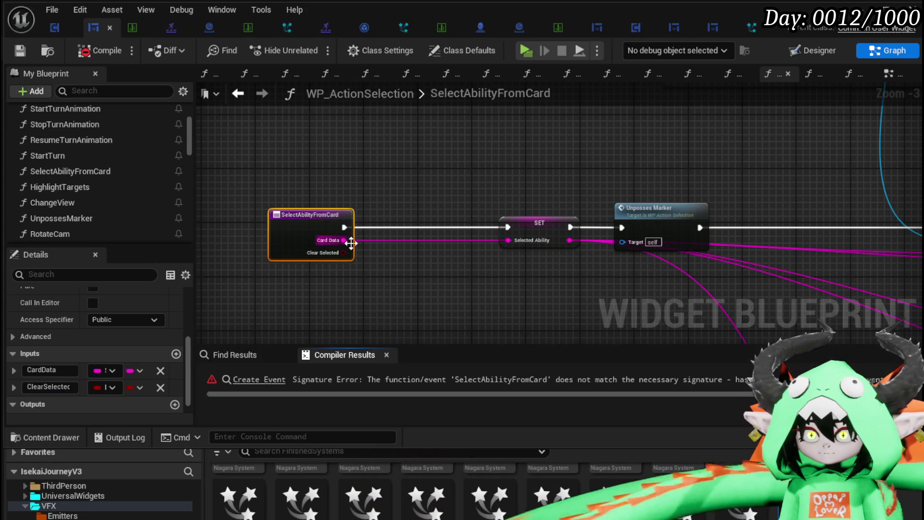
left_click(423, 237)
left_click_drag(344, 227, 407, 228)
left_click_drag(464, 240, 507, 227)
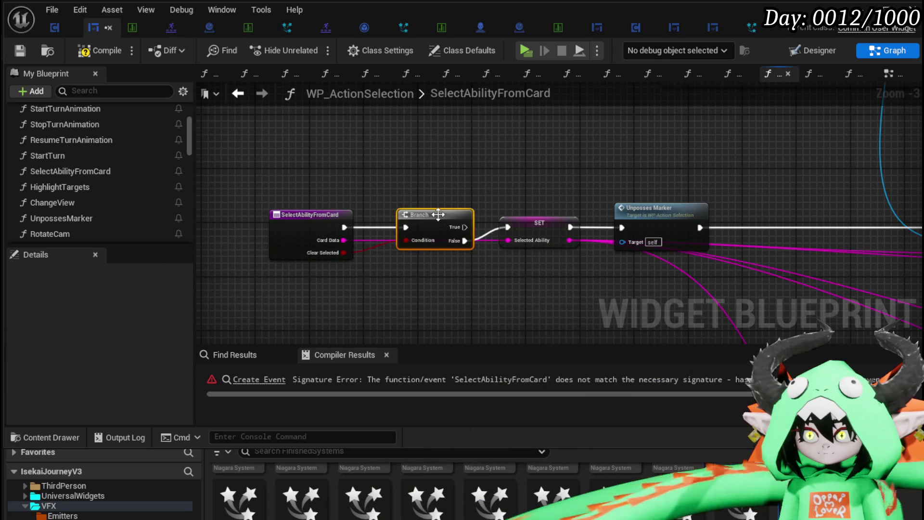
left_click_drag(429, 210, 413, 196)
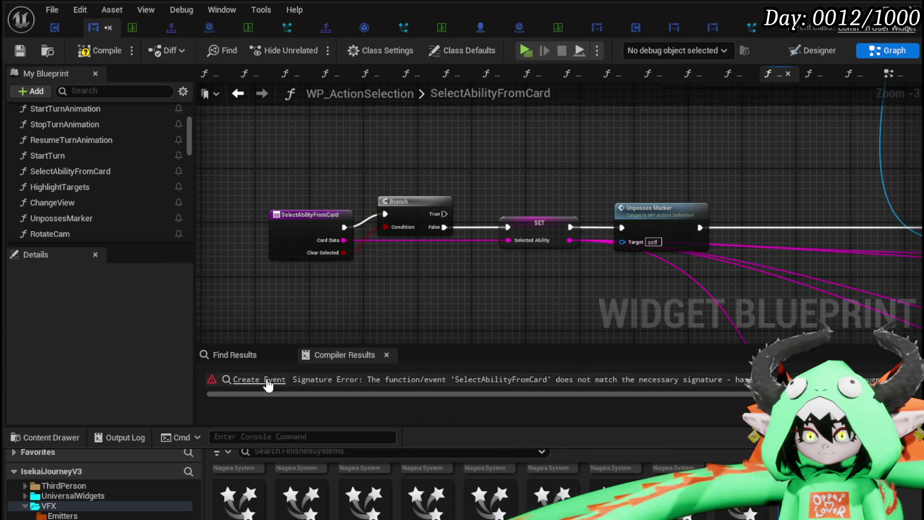
left_click(260, 380)
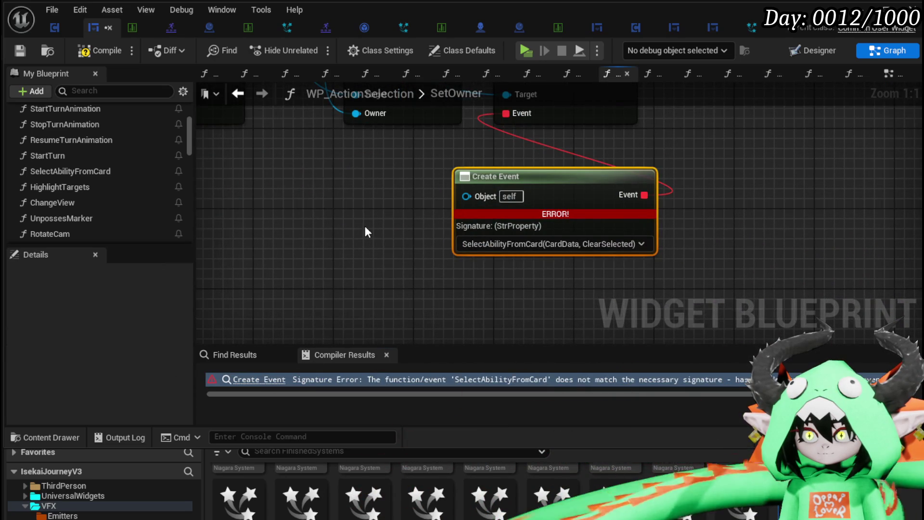
Inspect the erroring Create Event node in SetOwner, then go back to SelectAbilityFromCard
scroll(365, 232, "down", 2)
mouse_move(365, 232)
left_mouse_down()
mouse_move(361, 303)
mouse_move(355, 297)
mouse_move(376, 326)
mouse_move(362, 283)
left_mouse_up()
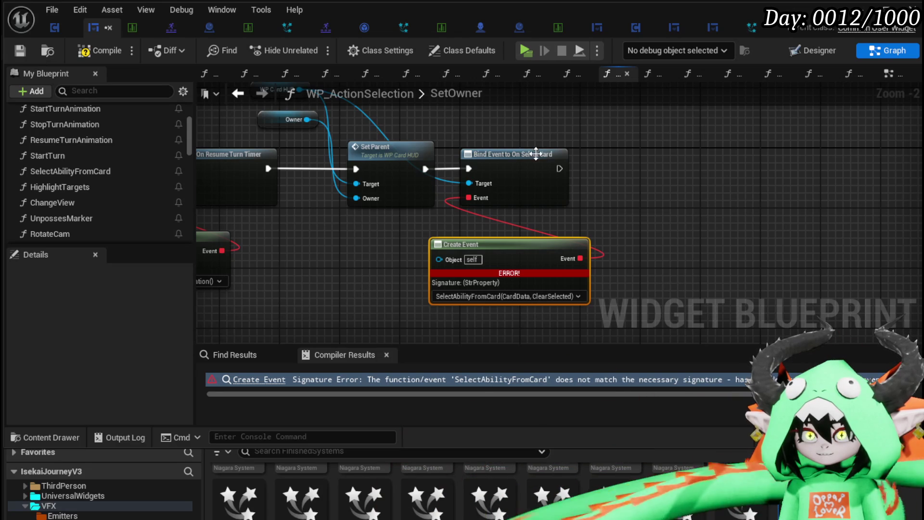
mouse_move(269, 131)
left_mouse_down()
mouse_move(301, 177)
mouse_move(313, 176)
left_mouse_up()
left_click_drag(721, 230, 675, 150)
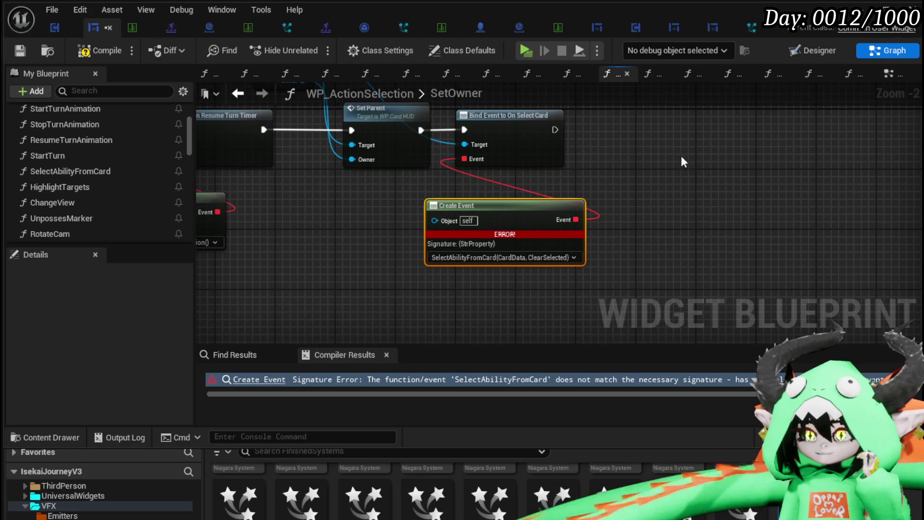
left_click_drag(575, 169, 581, 214)
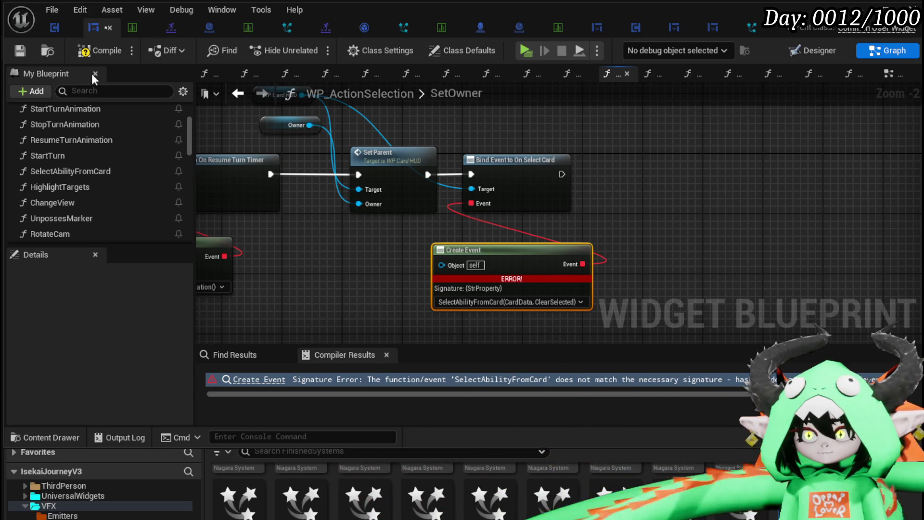
left_click(672, 181)
left_click_drag(672, 182, 719, 178)
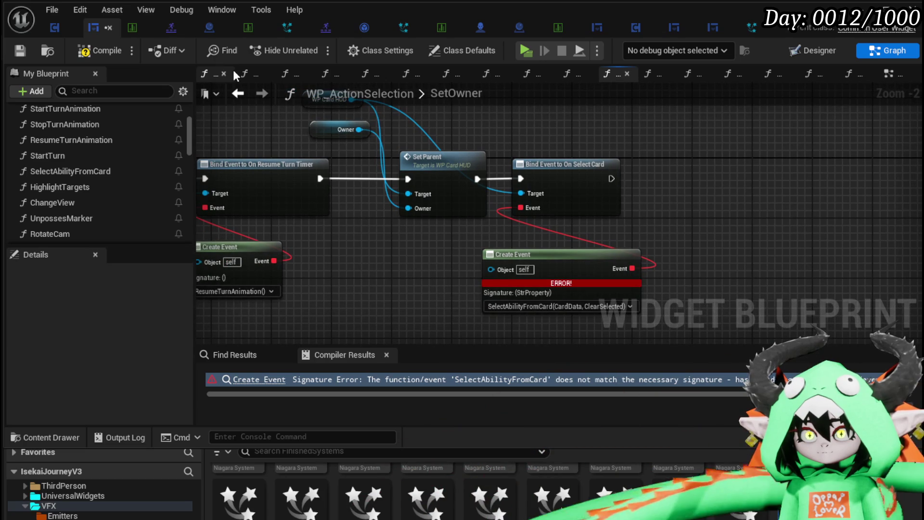
left_click(238, 94)
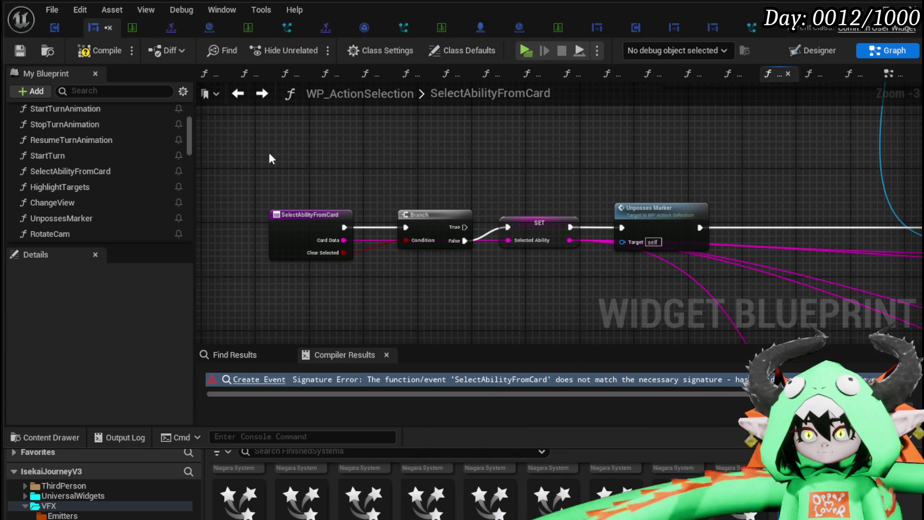
Remove the Branch so the entry's execution runs directly into SET
right_click(381, 167)
left_click(323, 156)
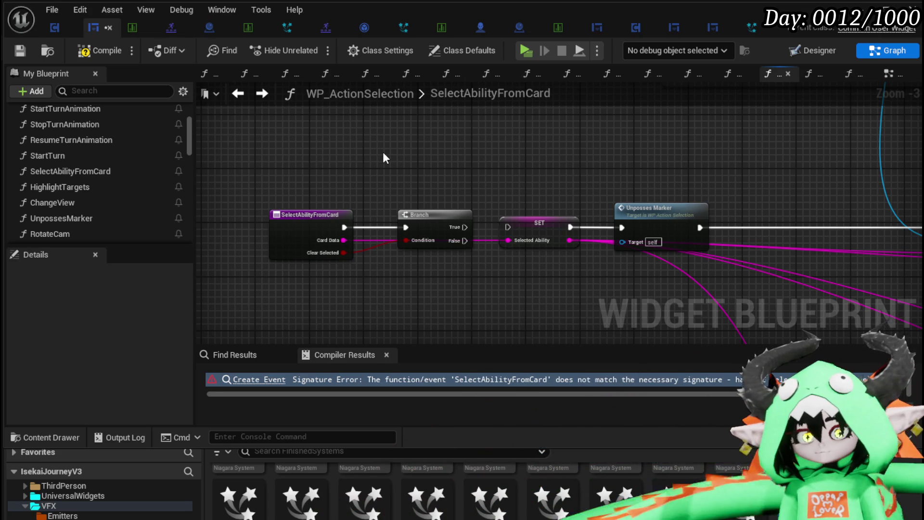
key("ctrl+z")
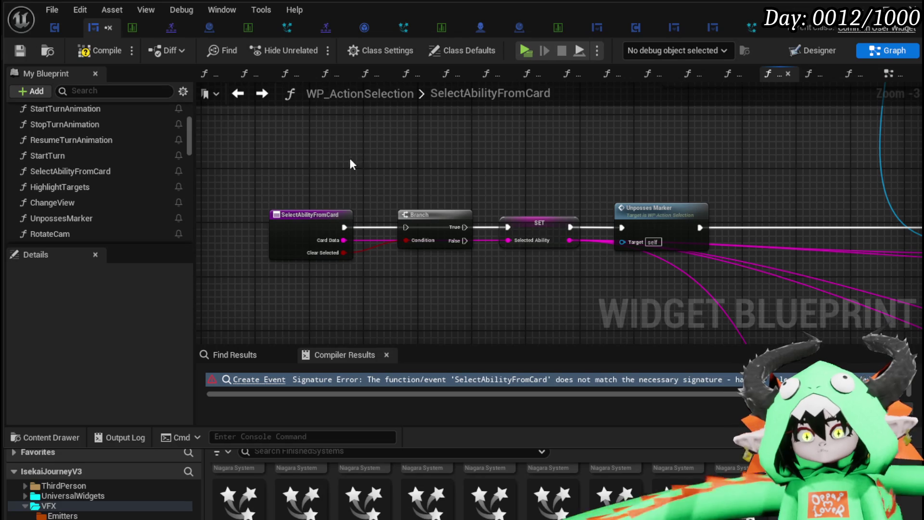
mouse_move(302, 179)
left_mouse_down()
mouse_move(375, 182)
mouse_move(294, 181)
left_mouse_up()
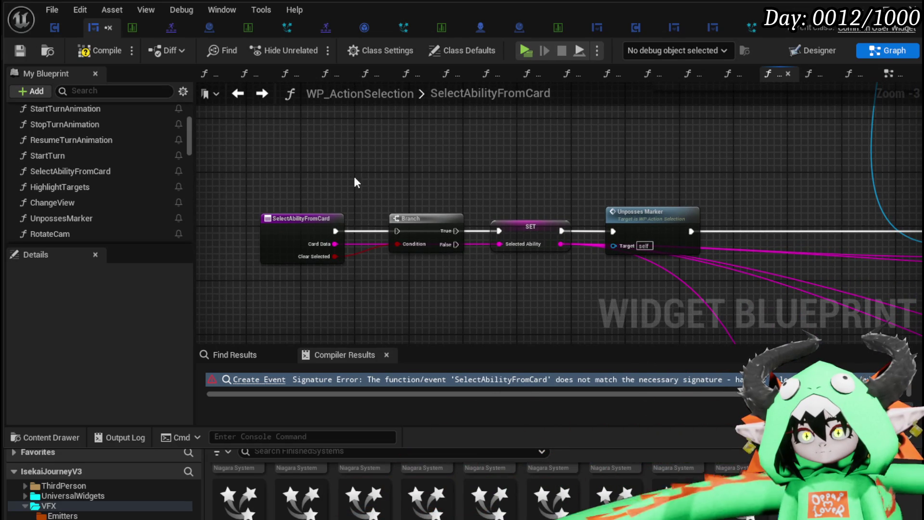
right_click(360, 187)
key("Escape")
key("ctrl+z")
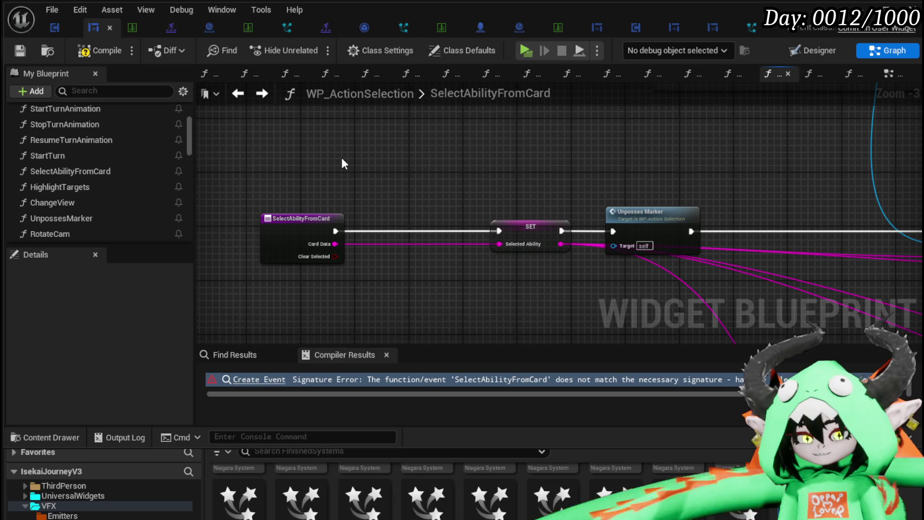
Undo the ClearSelected input, leaving only Card Data, then compile and save
key("ctrl+z")
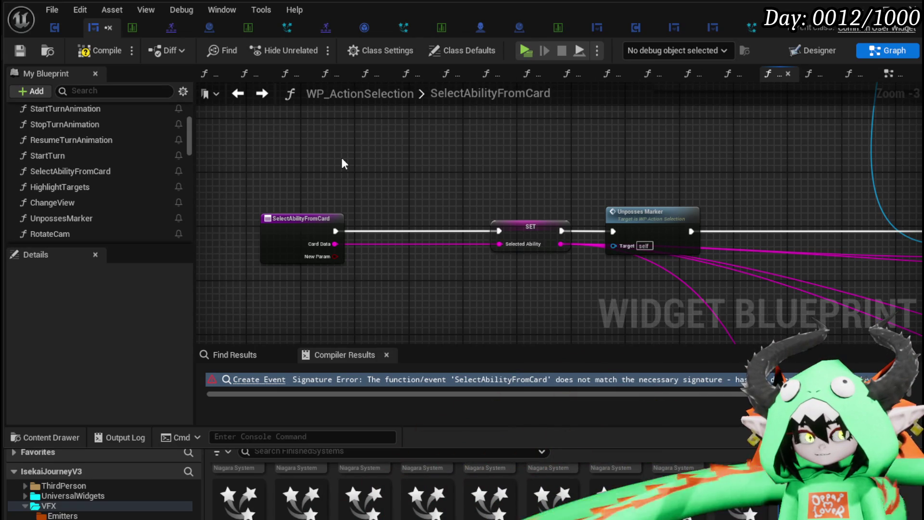
key("ctrl+z")
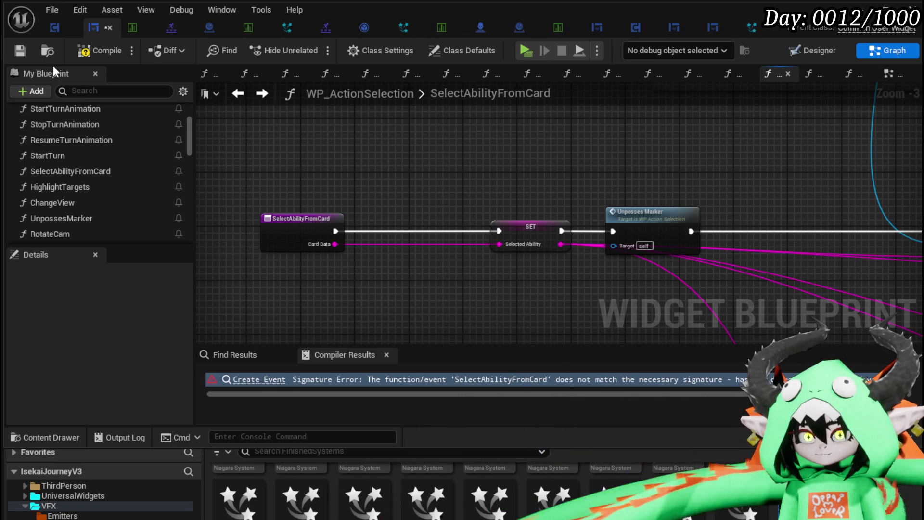
key("F7")
left_click(19, 52)
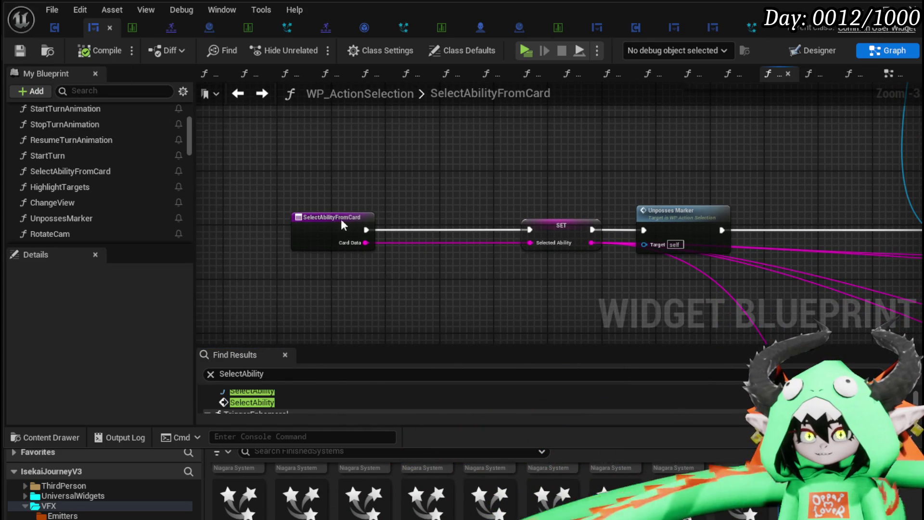
left_click_drag(383, 264, 413, 247)
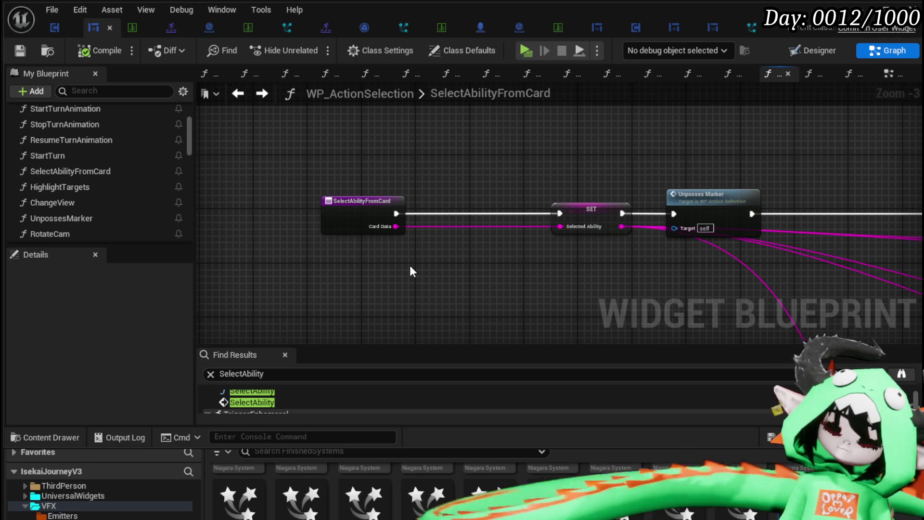
mouse_move(536, 148)
left_mouse_down()
mouse_move(416, 136)
mouse_move(425, 135)
left_mouse_up()
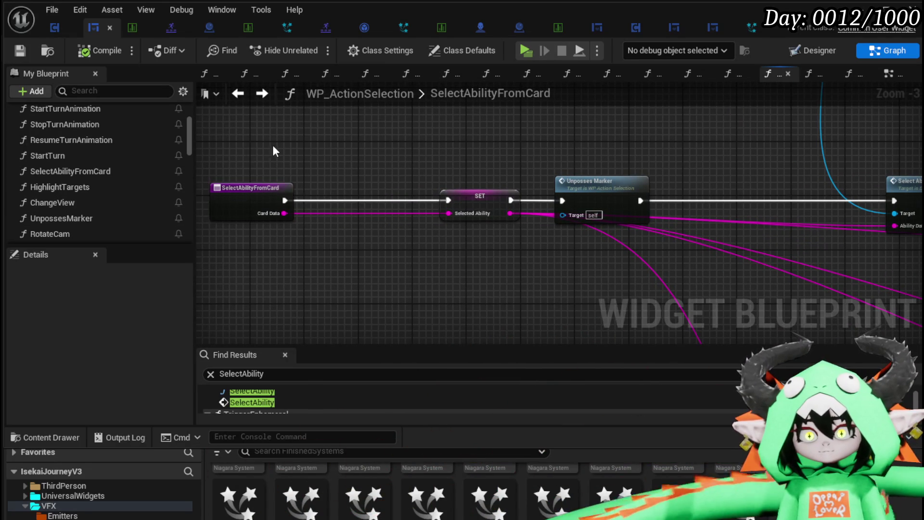
double_click(130, 170)
scroll(129, 164, "up", 3)
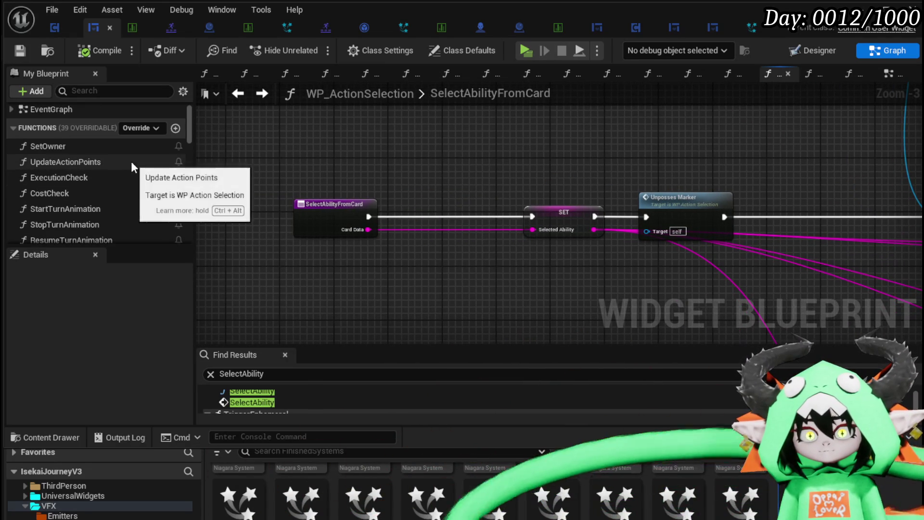
Create a new function named ClearHand and compile the blueprint
left_click(175, 129)
type("ClearHand")
key("Return")
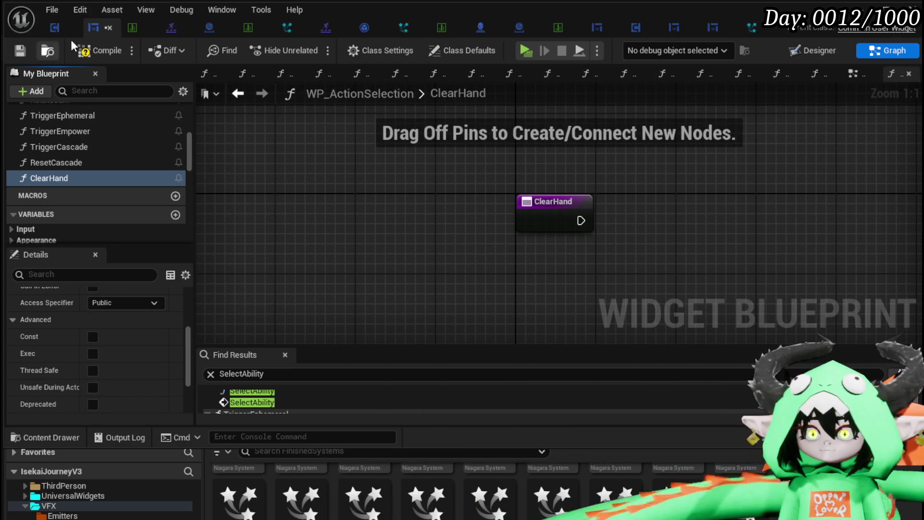
left_click(104, 50)
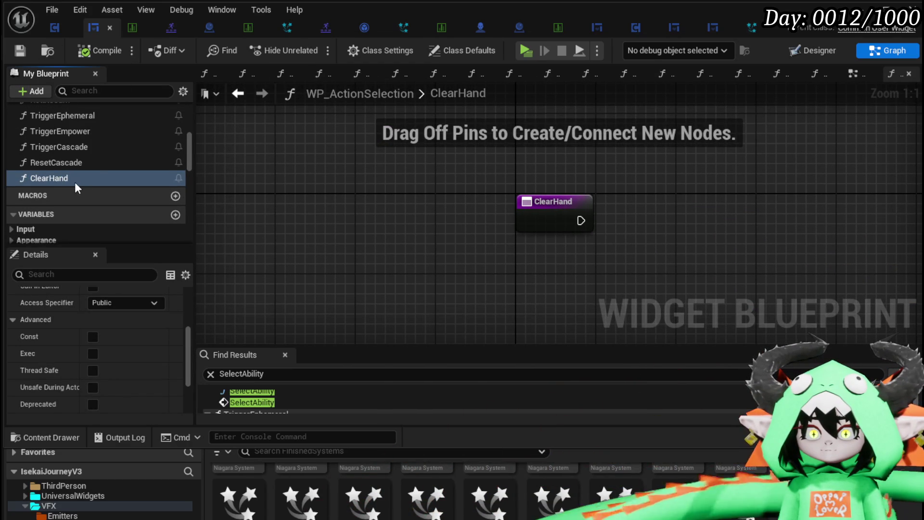
Select the node chain in SelectAbilityFromCard and paste it into ClearHand
scroll(70, 174, "up", 3)
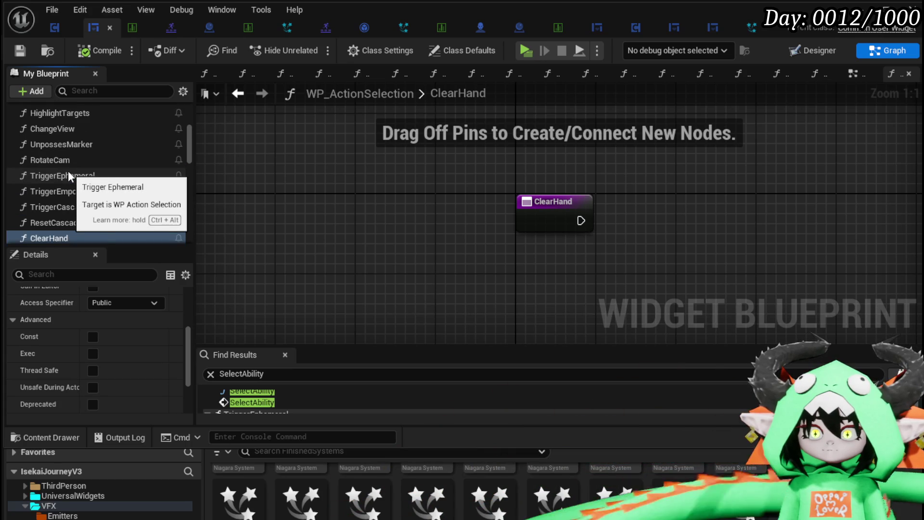
scroll(67, 170, "up", 3)
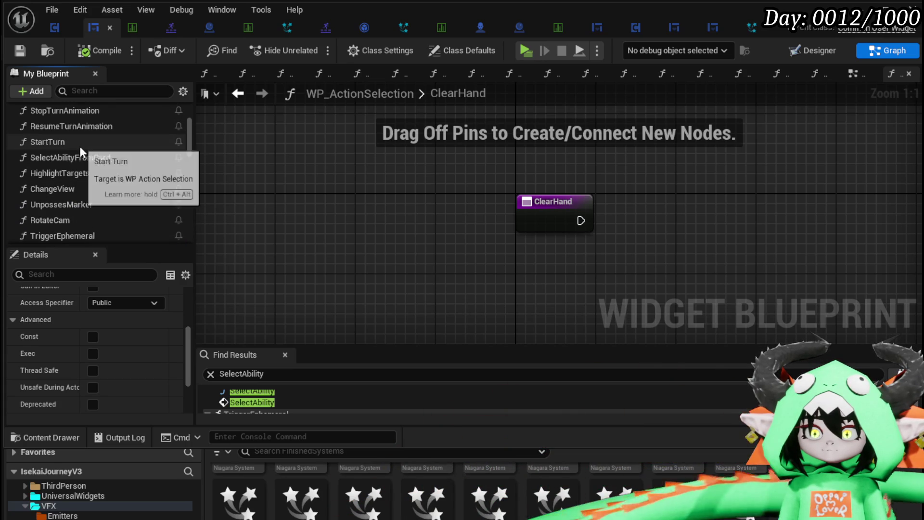
double_click(74, 157)
scroll(477, 172, "down", 4)
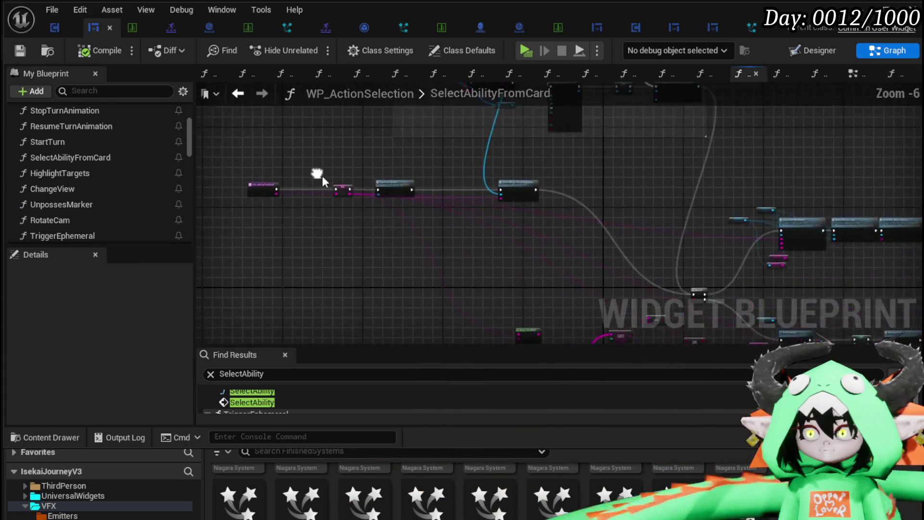
scroll(320, 171, "down", 4)
mouse_move(324, 172)
left_mouse_down()
mouse_move(705, 314)
mouse_move(818, 327)
left_mouse_up()
scroll(133, 226, "down", 3)
double_click(101, 219)
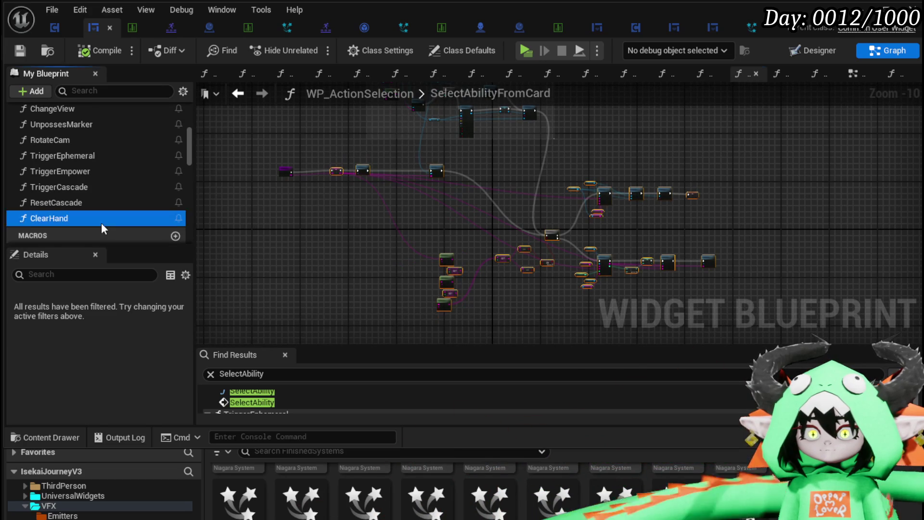
key("ctrl+v")
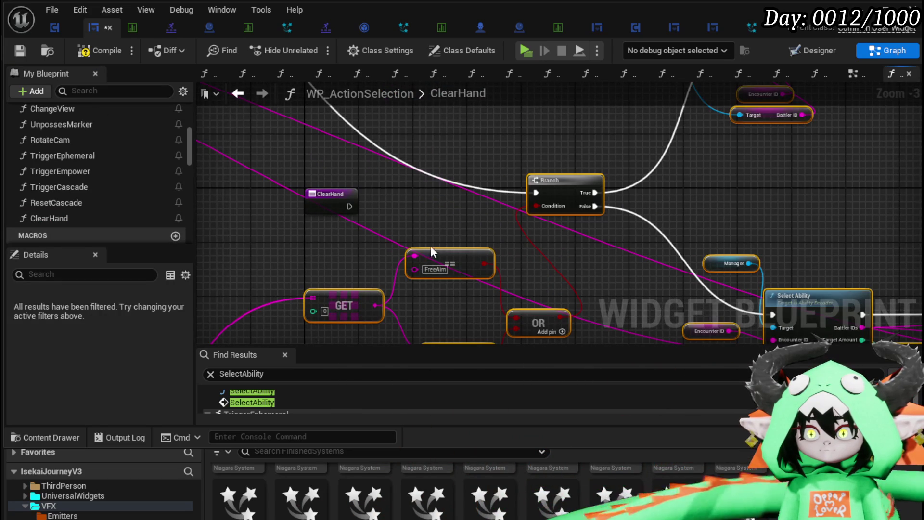
Check the pasted nodes and search the graph actions for 'get Selected'
scroll(659, 244, "down", 4)
mouse_move(773, 237)
left_mouse_down()
mouse_move(651, 205)
mouse_move(774, 239)
left_mouse_up()
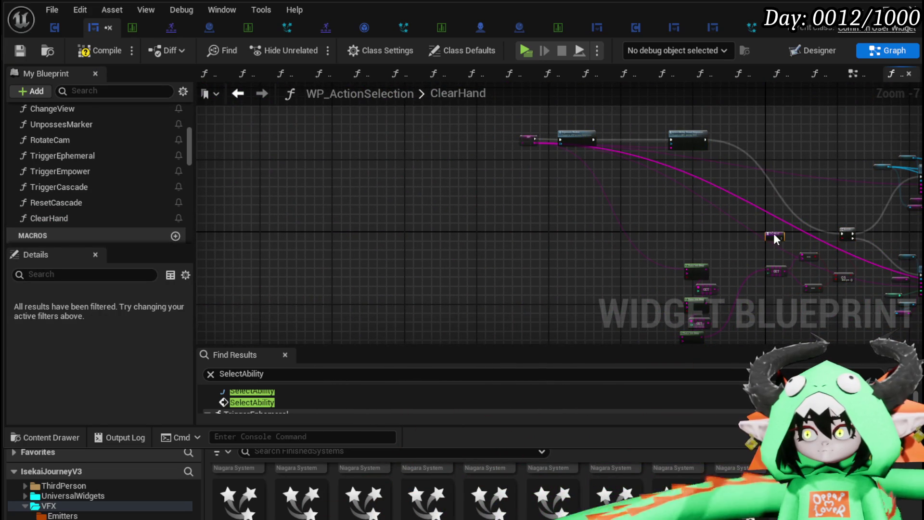
left_click(775, 238)
scroll(486, 134, "up", 5)
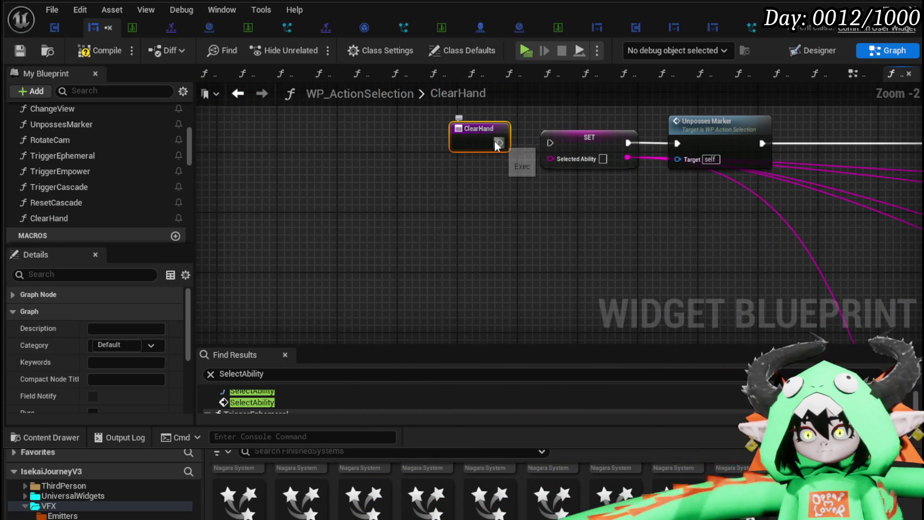
mouse_move(586, 184)
left_mouse_down()
mouse_move(409, 204)
mouse_move(461, 203)
left_mouse_up()
scroll(91, 226, "down", 2)
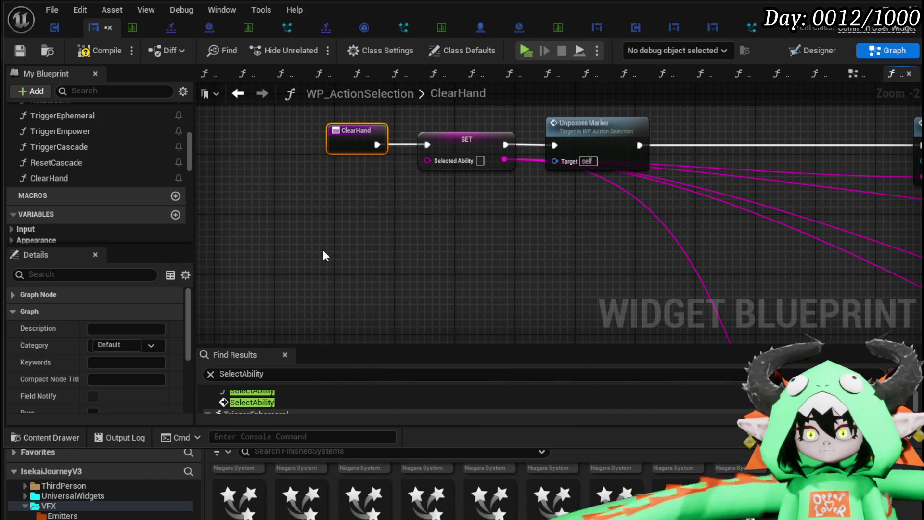
right_click(322, 250)
type("get Selected")
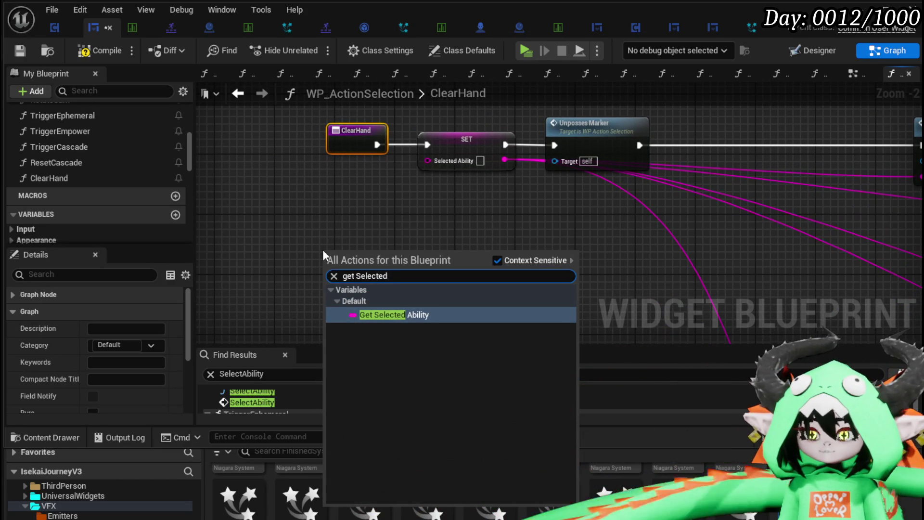
Add a Selected Ability getter and wire Unposses Marker's execution into the Branch
left_click(368, 315)
mouse_move(531, 245)
left_mouse_down()
mouse_move(537, 230)
mouse_move(292, 225)
left_mouse_up()
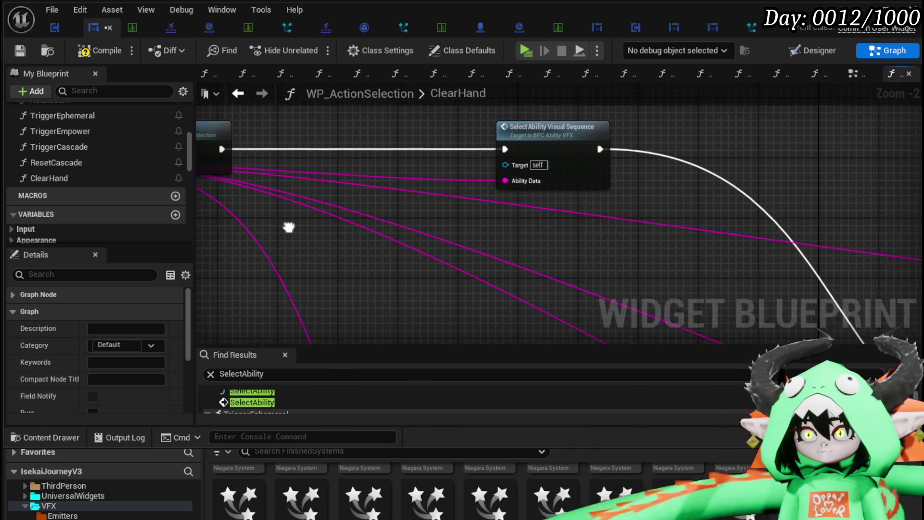
left_click_drag(515, 164, 536, 149)
mouse_move(362, 184)
left_mouse_down()
mouse_move(703, 278)
mouse_move(590, 264)
mouse_move(662, 82)
mouse_move(623, 207)
left_mouse_up()
scroll(622, 207, "down", 3)
mouse_move(626, 150)
left_mouse_down()
mouse_move(699, 274)
mouse_move(553, 221)
mouse_move(539, 200)
mouse_move(679, 185)
mouse_move(486, 195)
mouse_move(591, 270)
mouse_move(804, 172)
mouse_move(856, 110)
mouse_move(812, 255)
mouse_move(584, 229)
left_mouse_up()
Move the SET node up and disconnect its Selected Ability output wires
scroll(504, 192, "up", 3)
scroll(504, 192, "down", 1)
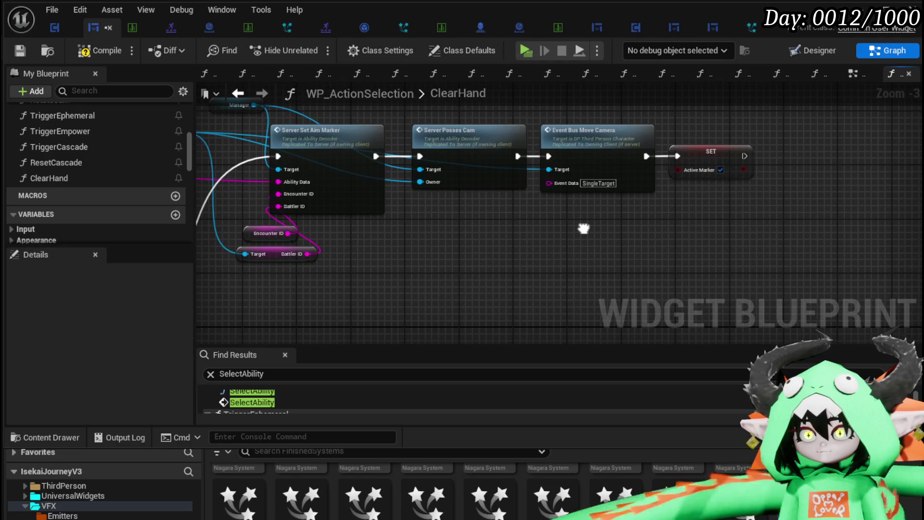
scroll(583, 226, "down", 3)
left_click_drag(419, 196, 745, 211)
scroll(528, 196, "up", 3)
left_click_drag(388, 205, 389, 145)
left_click_drag(375, 187, 515, 166)
left_click(448, 191, "alt")
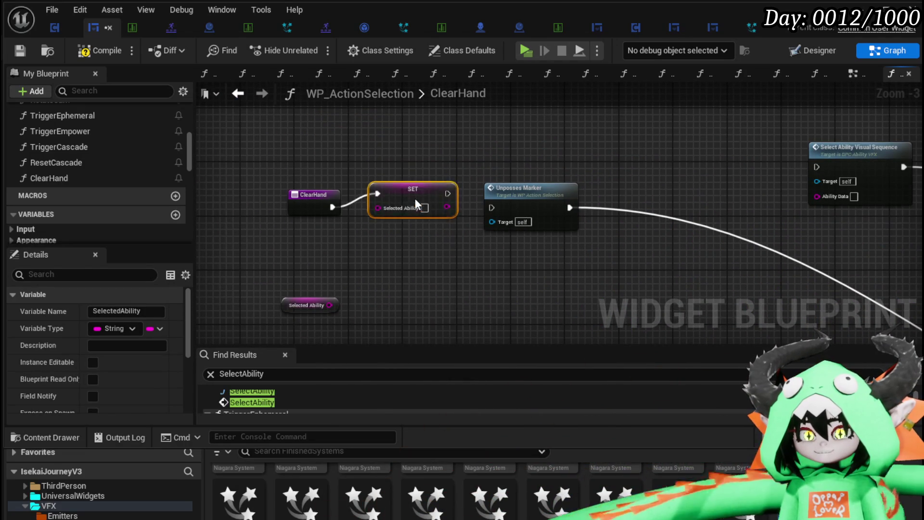
left_click(361, 146)
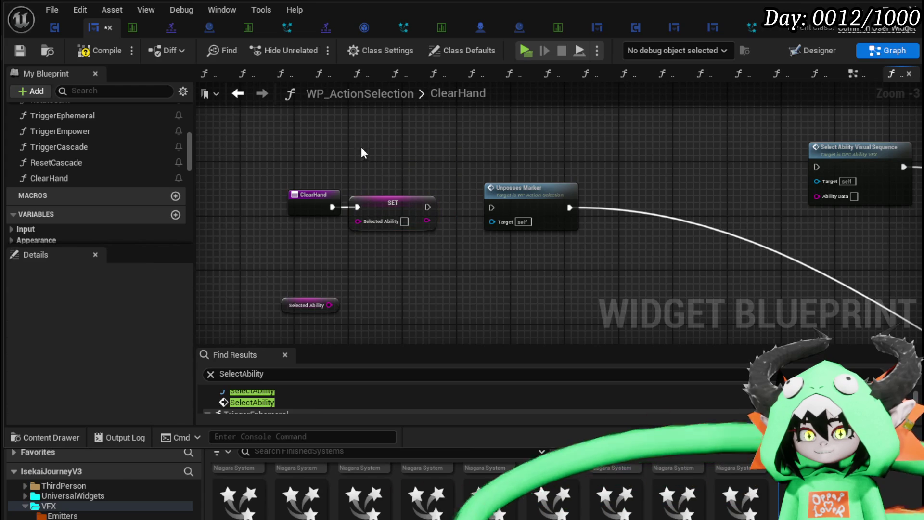
Compile and save the blueprint, then review the ClearHand and SET nodes
left_click(25, 51)
scroll(426, 144, "down", 3)
scroll(426, 144, "up", 3)
mouse_move(470, 151)
left_mouse_down()
mouse_move(335, 146)
mouse_move(357, 153)
left_mouse_up()
scroll(355, 150, "down", 4)
scroll(356, 153, "up", 4)
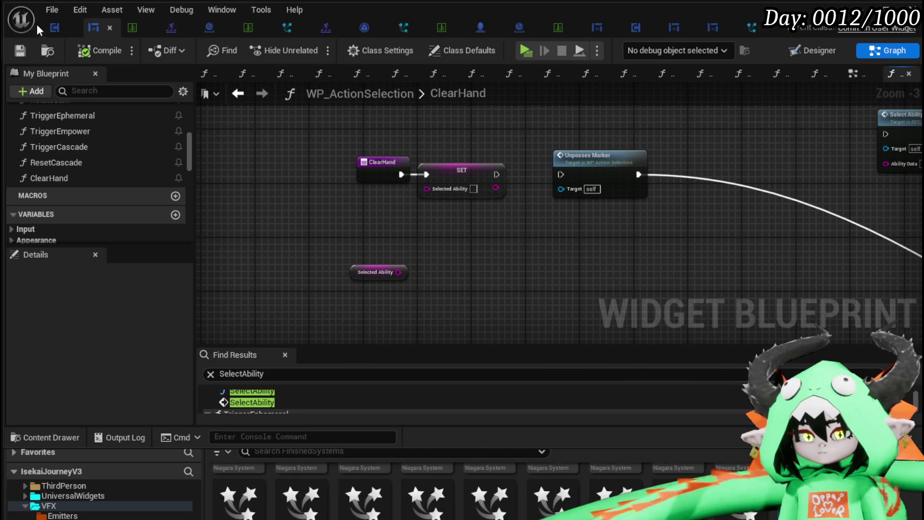
left_click_drag(346, 189, 446, 146)
left_click(446, 146)
scroll(92, 159, "up", 3)
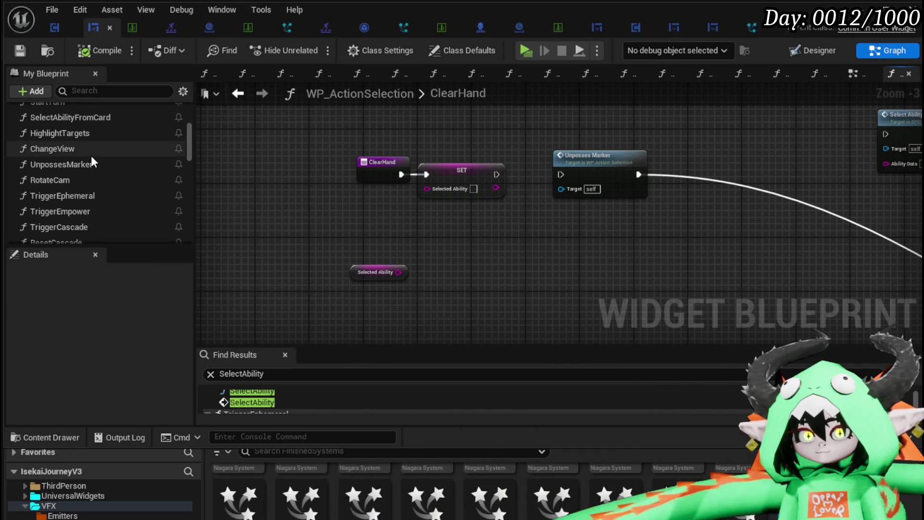
In TriggerEphemeral, insert a Clear Hand call between Remove from Parent and Dissolve Card, then reopen ClearHand
scroll(103, 199, "down", 1)
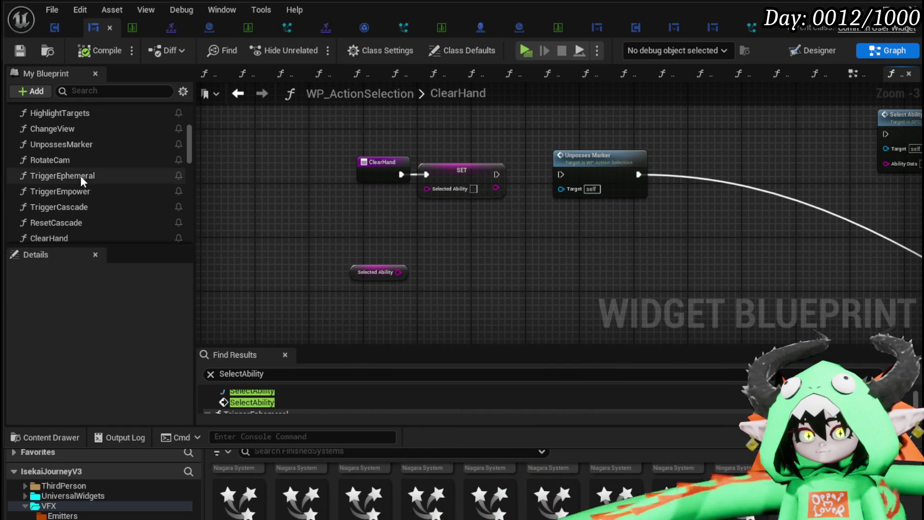
double_click(80, 175)
scroll(571, 279, "down", 1)
mouse_move(570, 279)
left_mouse_down()
mouse_move(449, 248)
mouse_move(701, 266)
mouse_move(704, 303)
left_mouse_up()
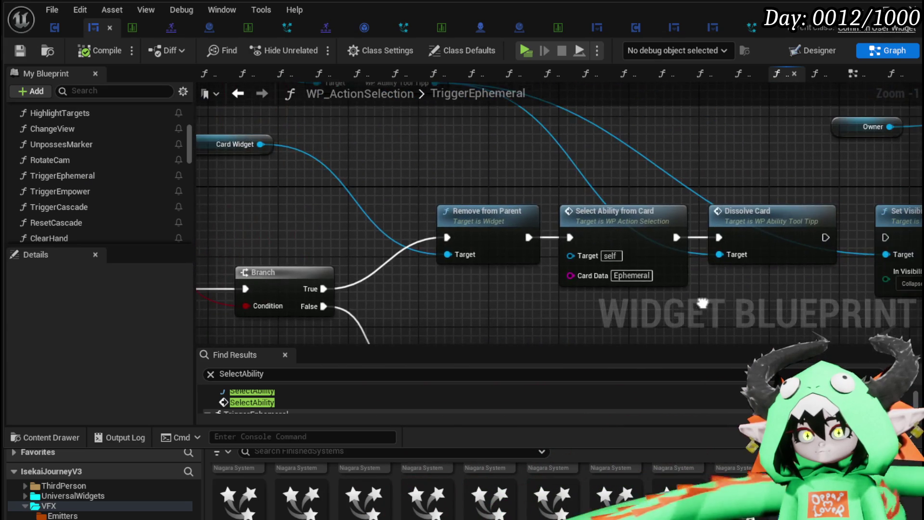
mouse_move(575, 163)
left_mouse_down()
mouse_move(741, 218)
mouse_move(391, 106)
left_mouse_up()
mouse_move(362, 239)
left_mouse_down()
mouse_move(387, 238)
mouse_move(401, 189)
left_mouse_up()
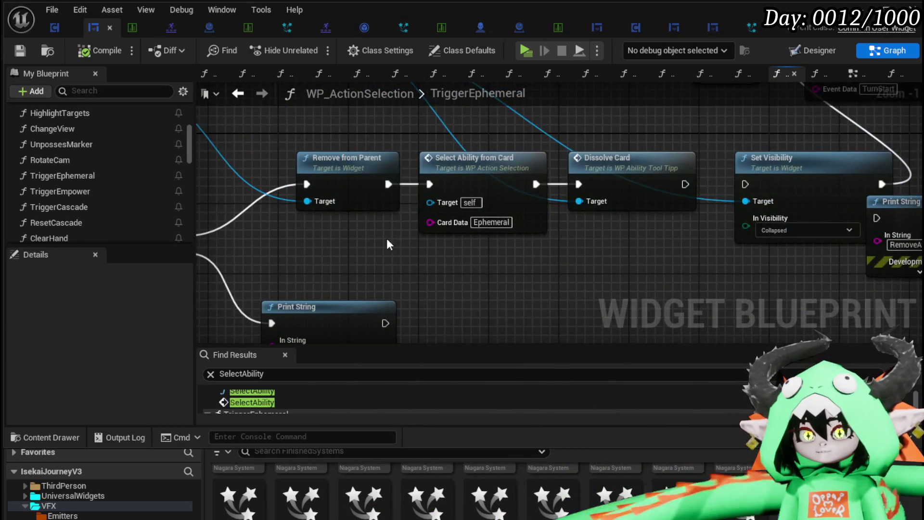
left_click_drag(48, 237, 458, 212)
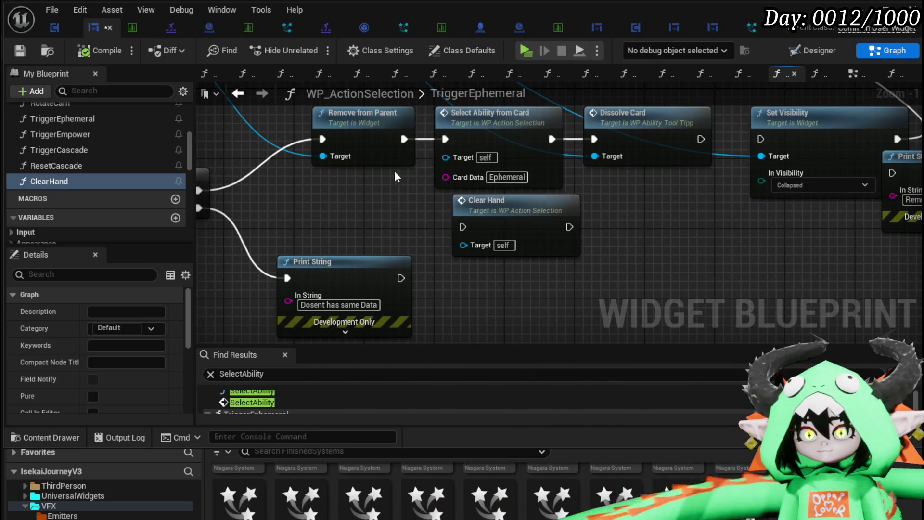
left_click_drag(404, 139, 462, 225)
mouse_move(526, 227)
left_mouse_down()
mouse_move(500, 218)
mouse_move(596, 143)
left_mouse_up()
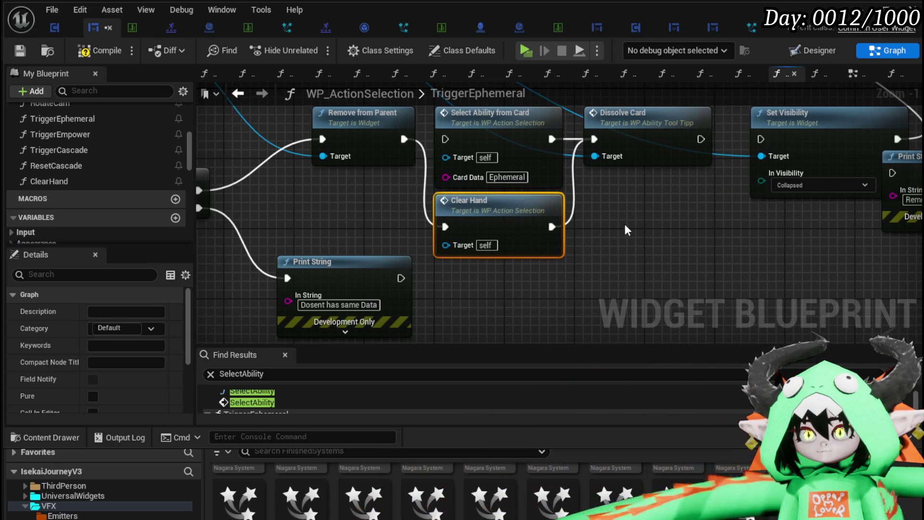
double_click(517, 213)
scroll(621, 235, "up", 3)
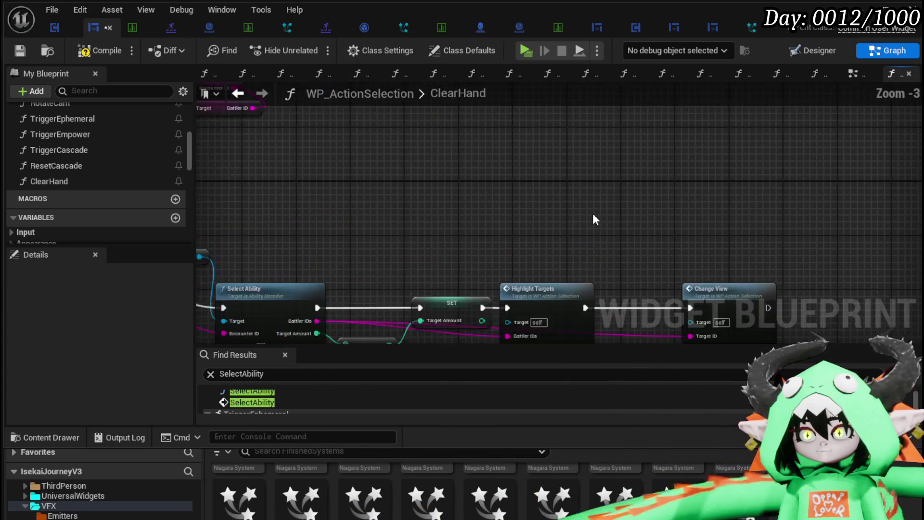
Review the ClearHand and SET nodes in the graph and save the blueprint
scroll(590, 216, "down", 1)
mouse_move(589, 216)
left_mouse_down()
mouse_move(591, 315)
mouse_move(701, 176)
left_mouse_up()
mouse_move(658, 210)
left_mouse_down()
mouse_move(629, 210)
mouse_move(511, 161)
mouse_move(416, 147)
left_mouse_up()
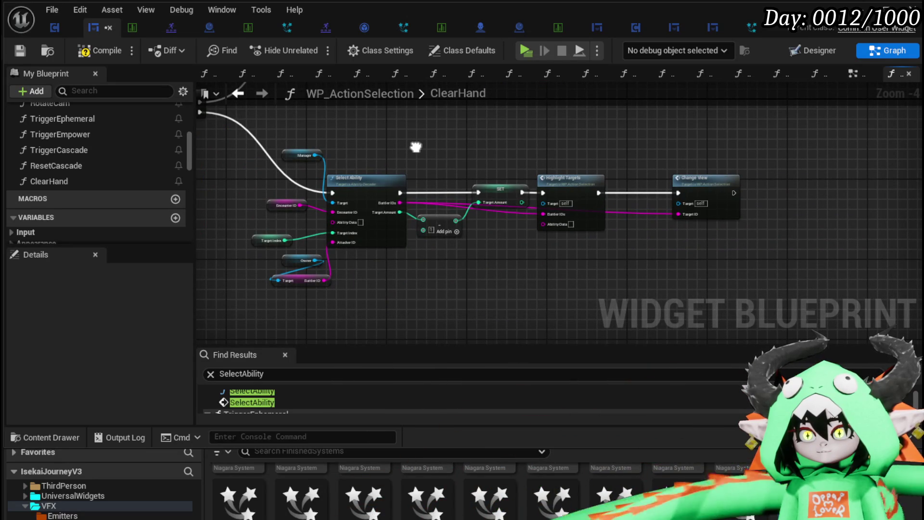
scroll(415, 147, "down", 2)
scroll(432, 209, "up", 3)
scroll(424, 180, "down", 3)
scroll(357, 180, "up", 4)
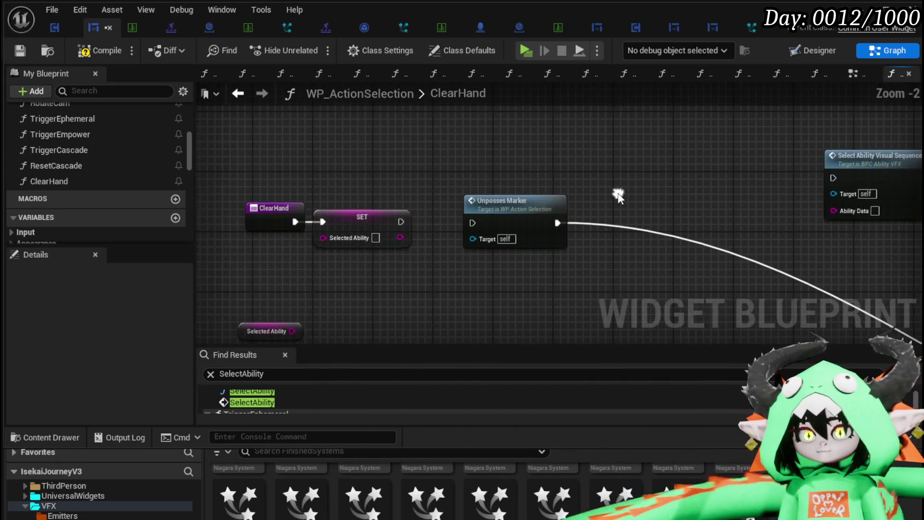
left_click(18, 50)
mouse_move(264, 273)
left_mouse_down()
mouse_move(377, 196)
mouse_move(493, 189)
left_mouse_up()
left_click(374, 184)
scroll(64, 151, "up", 3)
scroll(67, 150, "up", 3)
Open the SelectAbilityFromCard graph and locate the Select Ability Visual Sequence node
left_click(131, 179)
double_click(131, 180)
scroll(345, 193, "up", 8)
mouse_move(612, 255)
left_mouse_down()
mouse_move(427, 227)
mouse_move(284, 222)
left_mouse_up()
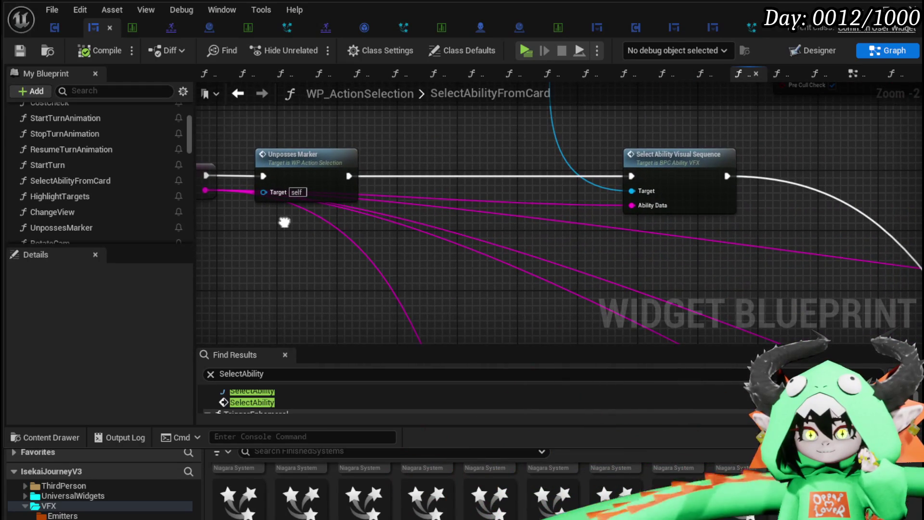
scroll(508, 163, "down", 3)
mouse_move(305, 158)
left_mouse_down()
mouse_move(245, 273)
mouse_move(470, 223)
mouse_move(335, 151)
mouse_move(606, 226)
mouse_move(344, 219)
left_mouse_up()
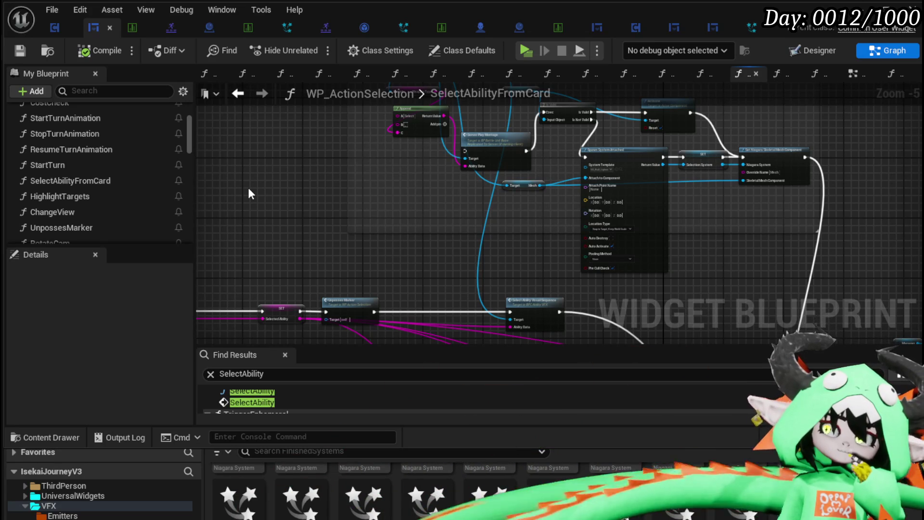
scroll(273, 188, "down", 2)
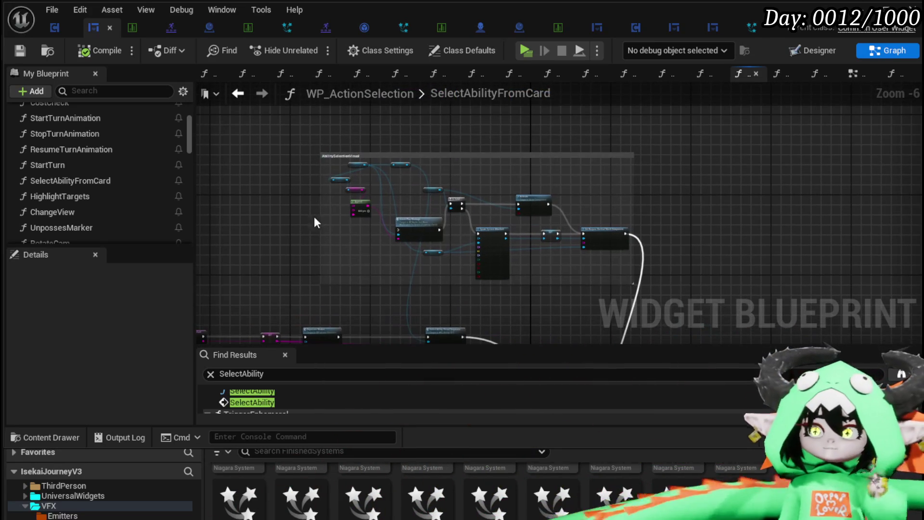
scroll(538, 283, "up", 4)
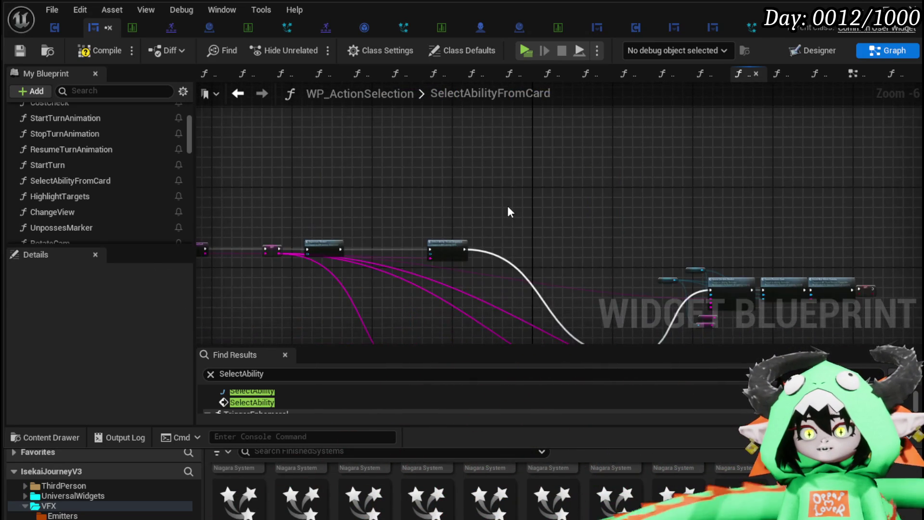
left_click_drag(486, 221, 483, 163)
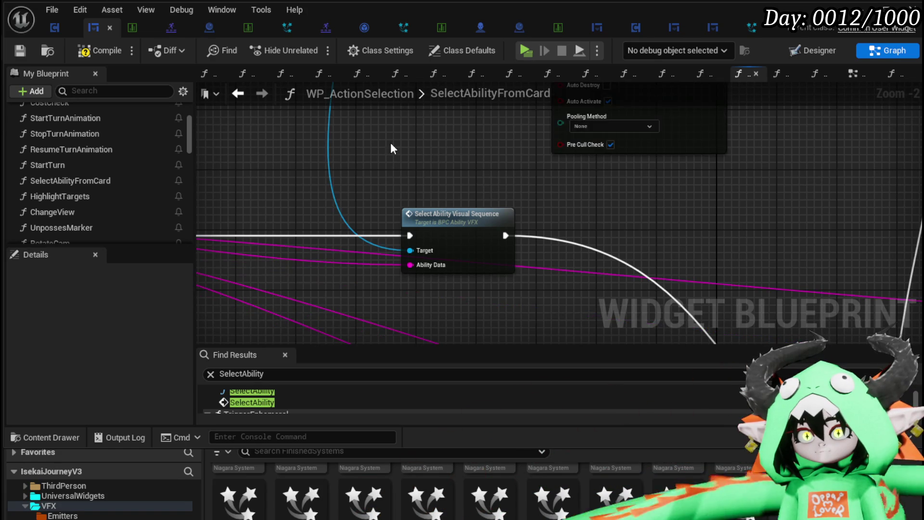
scroll(478, 192, "down", 4)
scroll(462, 260, "up", 4)
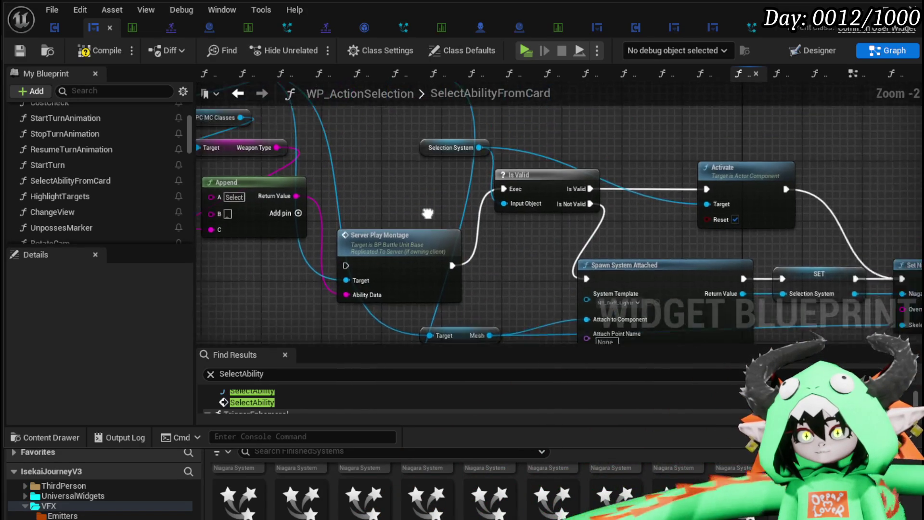
Move the Owner and Target nodes beside Select Ability Visual Sequence, check Owner's type, and save
left_click_drag(306, 163, 377, 151)
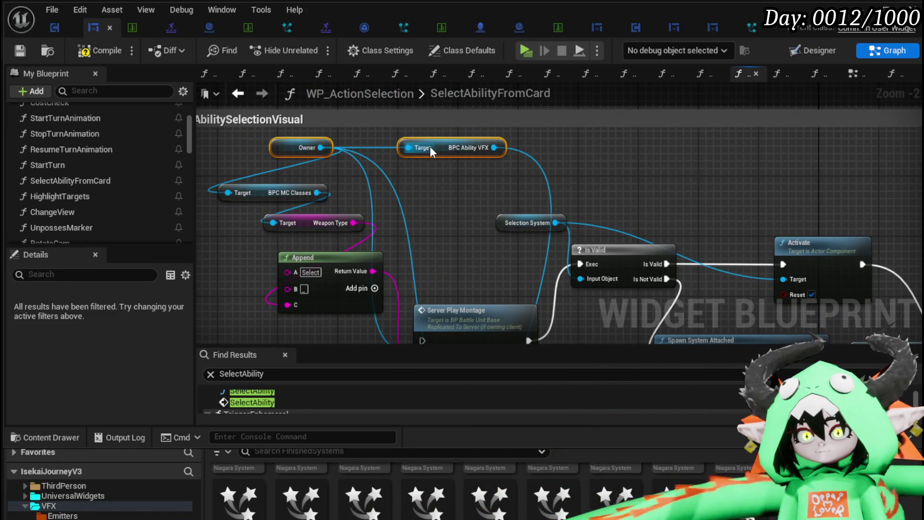
mouse_move(447, 156)
left_mouse_down()
mouse_move(411, 324)
mouse_move(445, 174)
mouse_move(515, 191)
left_mouse_up()
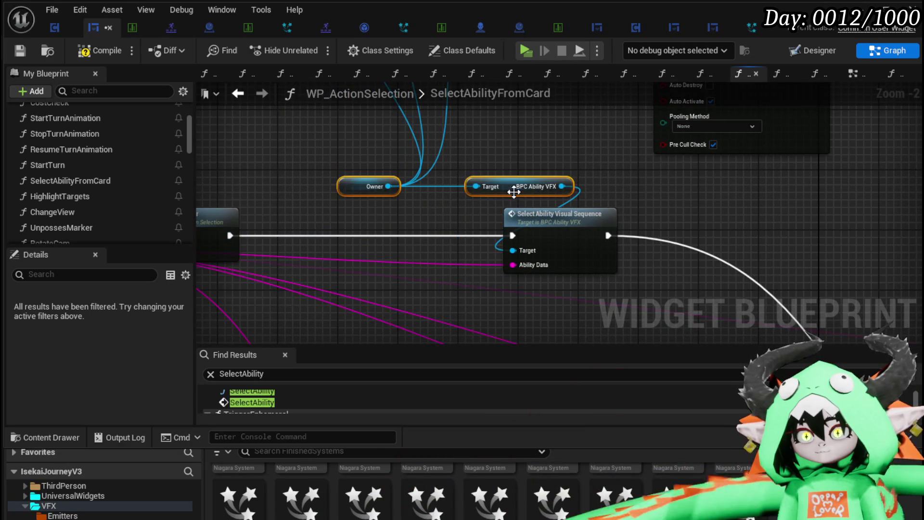
left_click(341, 188)
left_click(341, 188)
scroll(366, 173, "down", 5)
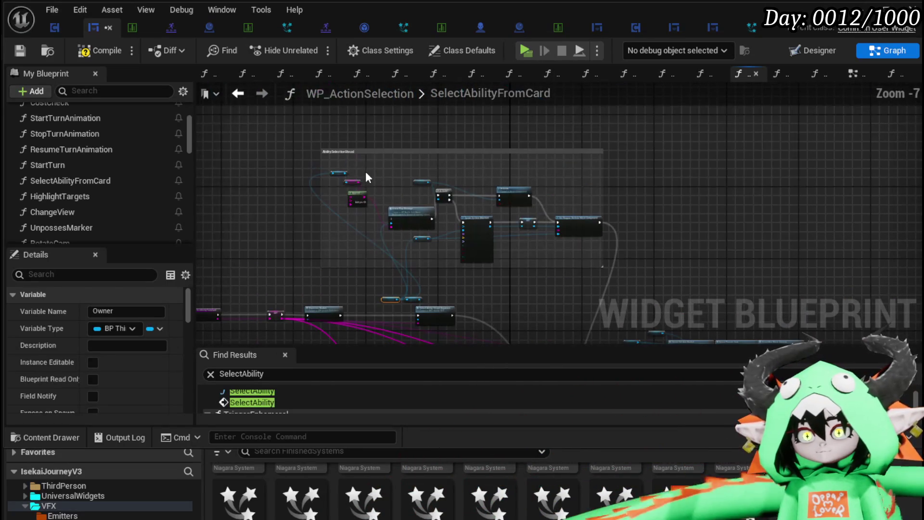
left_click(643, 270)
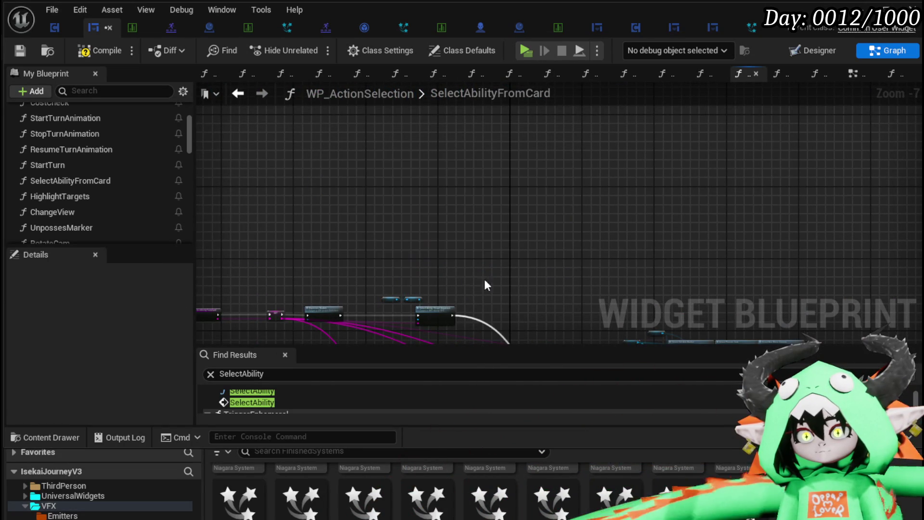
scroll(539, 273, "up", 4)
left_click(19, 52)
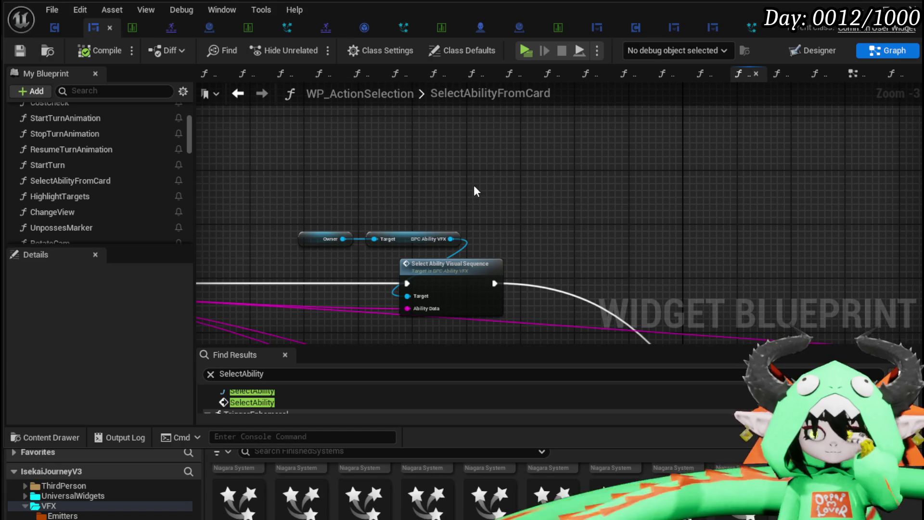
Open Select Ability Visual Sequence's graph in BPC_AbilityVFX, bringing Parse for Element into view
left_click_drag(483, 225, 527, 183)
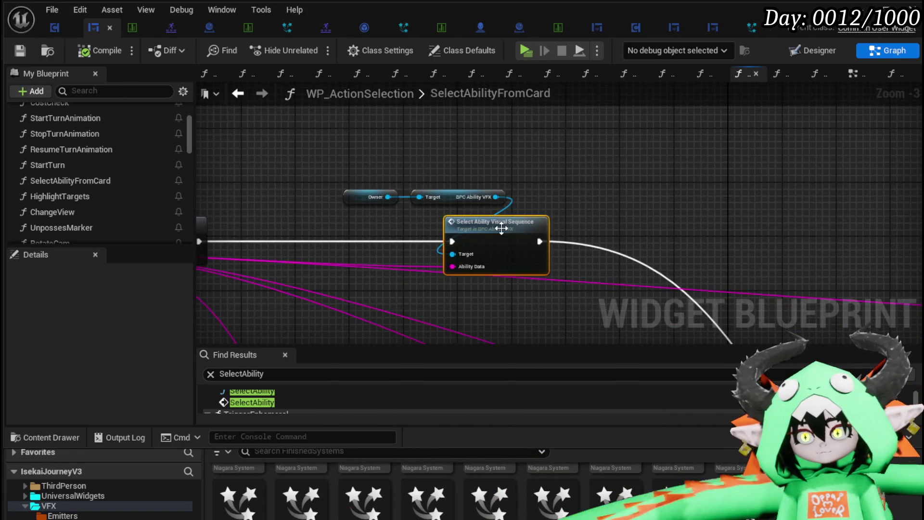
double_click(501, 226)
left_click_drag(438, 287, 278, 204)
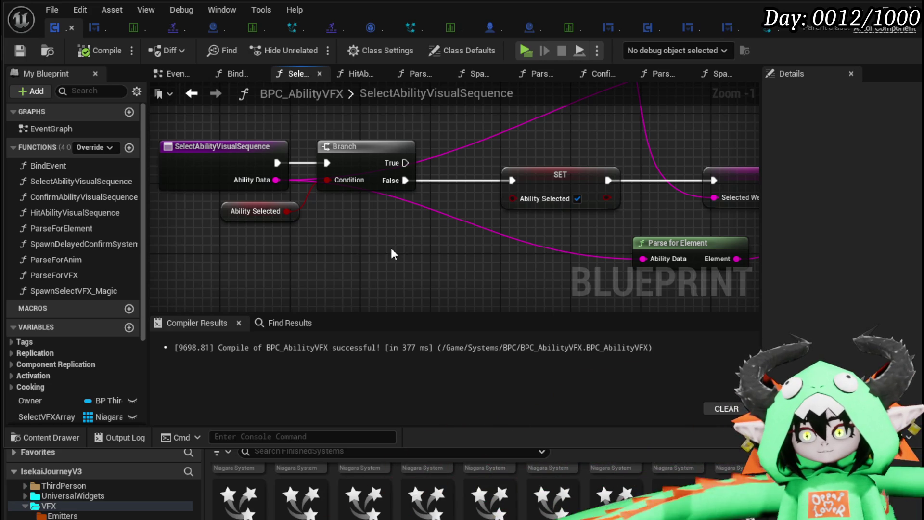
Connect the Branch's False output to the Ability Selected SET node
scroll(391, 248, "down", 2)
left_click_drag(302, 243, 353, 282)
mouse_move(362, 228)
left_mouse_down()
mouse_move(433, 238)
mouse_move(445, 229)
left_mouse_up()
scroll(516, 209, "down", 2)
mouse_move(516, 209)
left_mouse_down()
mouse_move(224, 251)
mouse_move(459, 218)
left_mouse_up()
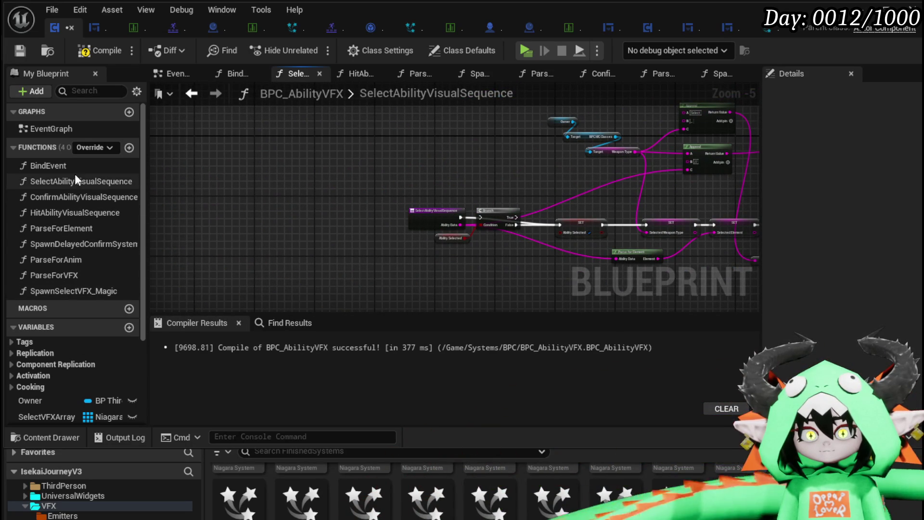
Shift the SET Ability Selected node right in HitAbilityVisualSequence, then start a play test
left_click(71, 199)
double_click(70, 213)
left_click_drag(489, 197, 625, 196)
left_click(495, 179)
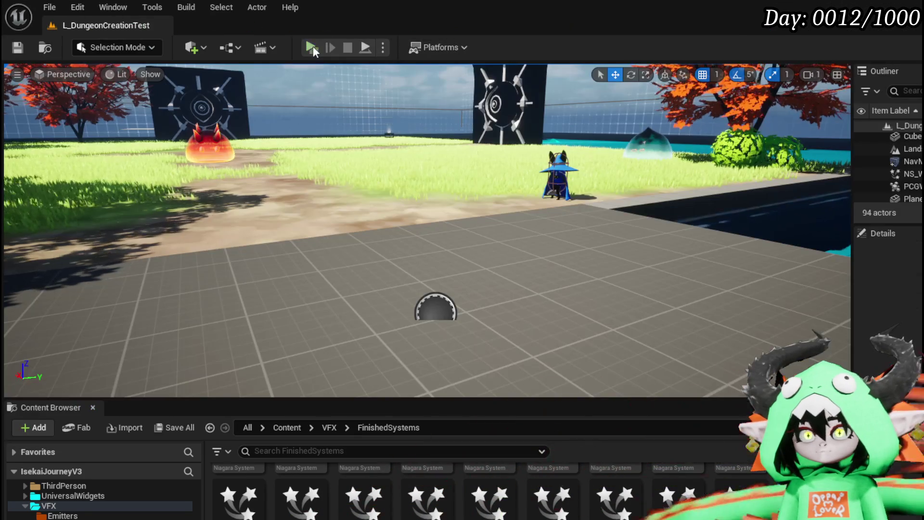
left_click(313, 46)
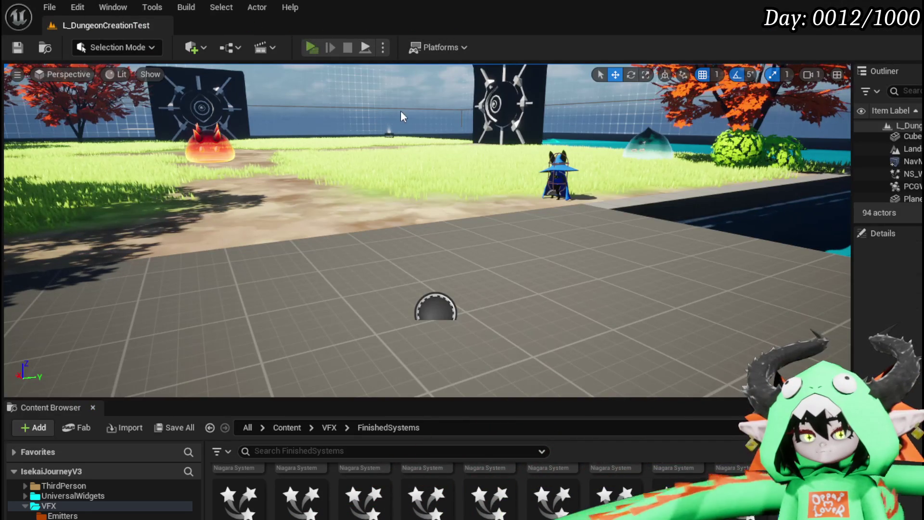
key("w")
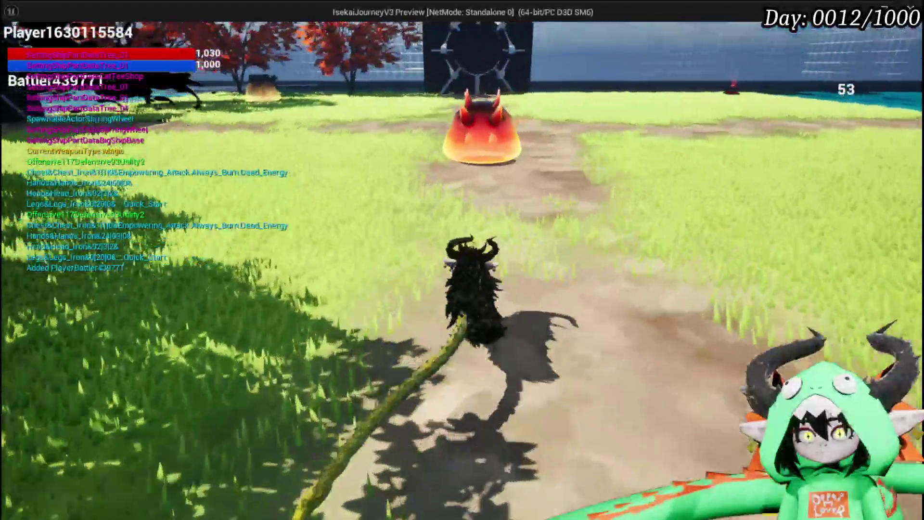
key("w")
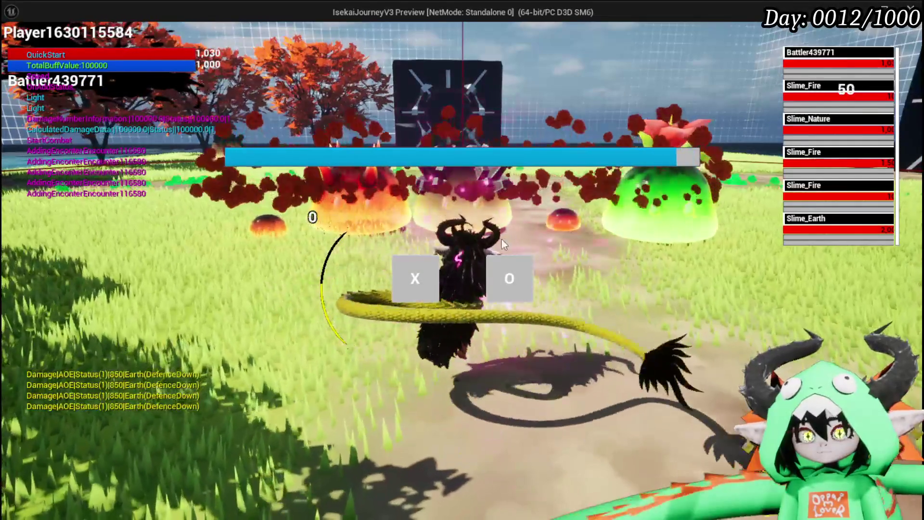
left_click(418, 306)
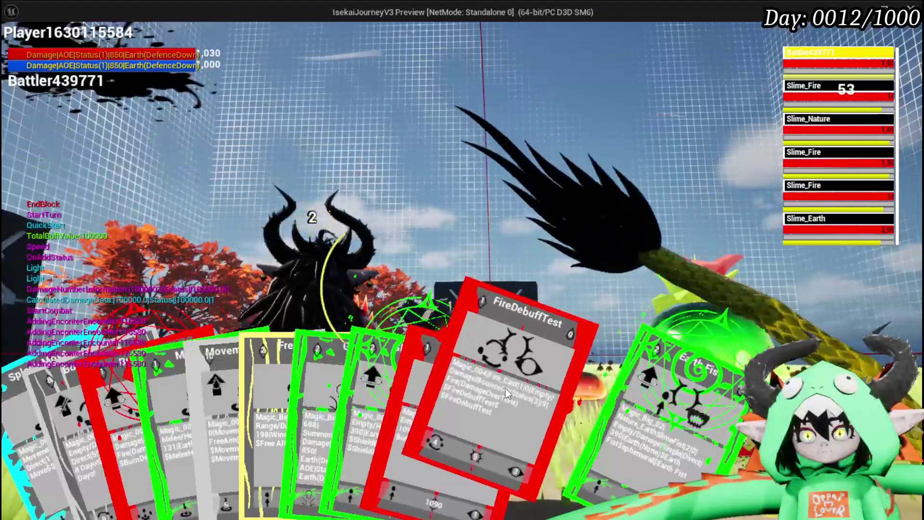
left_click(507, 394)
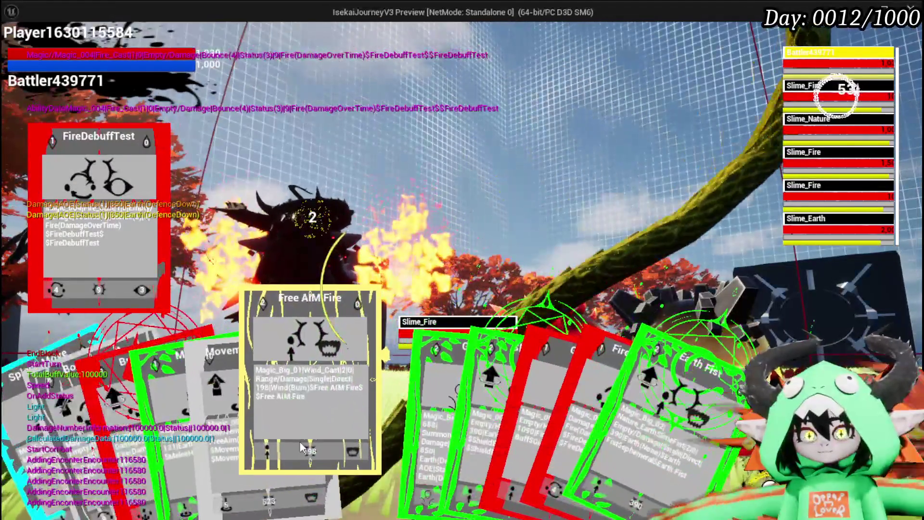
left_click(299, 441)
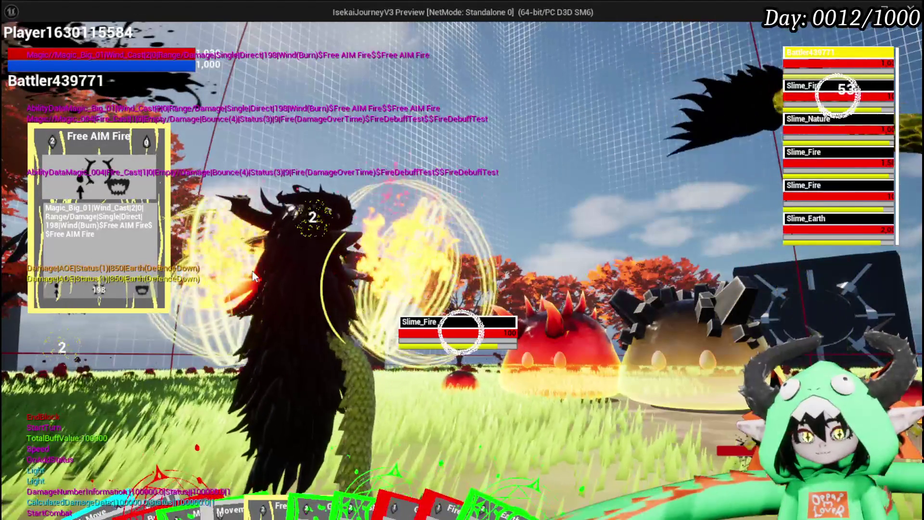
key("Escape")
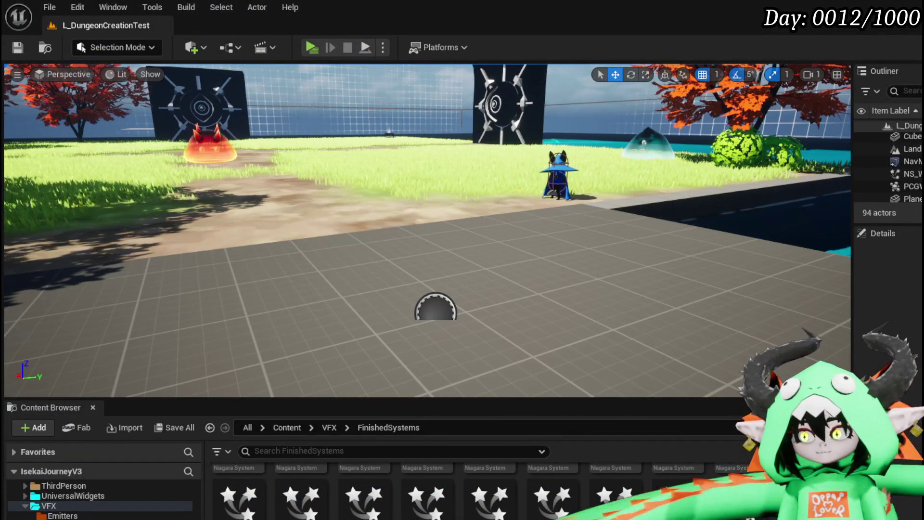
In SelectAbilityVisualSequence, spread out the entry, Ability Selected getter and Branch nodes
key("alt+Tab")
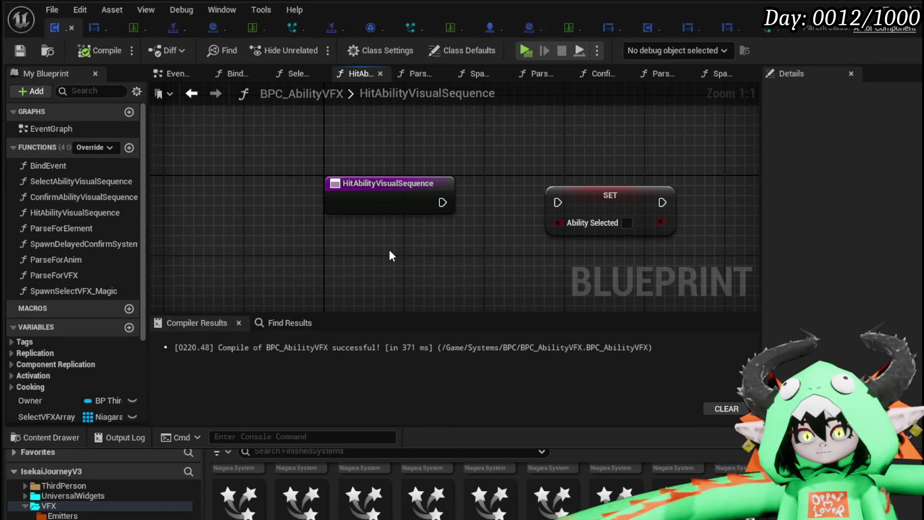
double_click(45, 184)
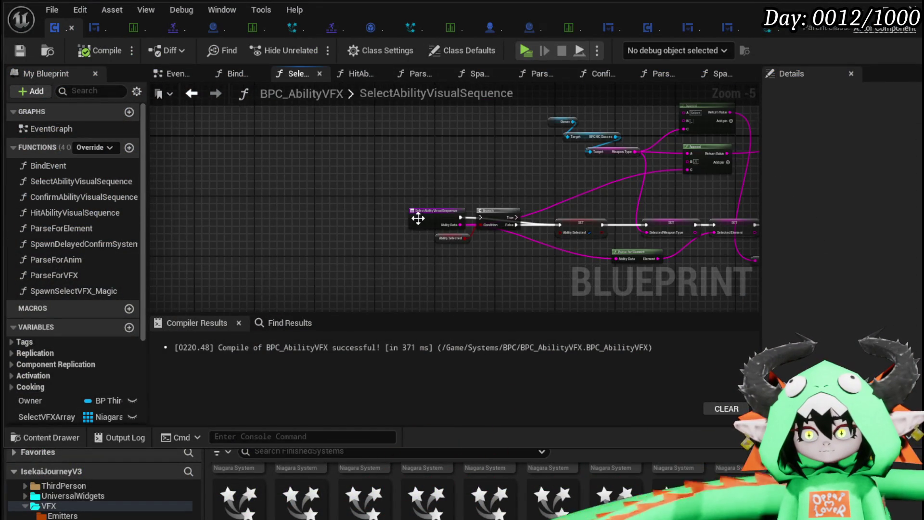
scroll(418, 219, "up", 3)
mouse_move(426, 212)
left_mouse_down()
mouse_move(252, 220)
mouse_move(230, 230)
left_mouse_up()
left_click(480, 259)
left_click(549, 232, "ctrl")
left_click_drag(549, 232, 476, 90)
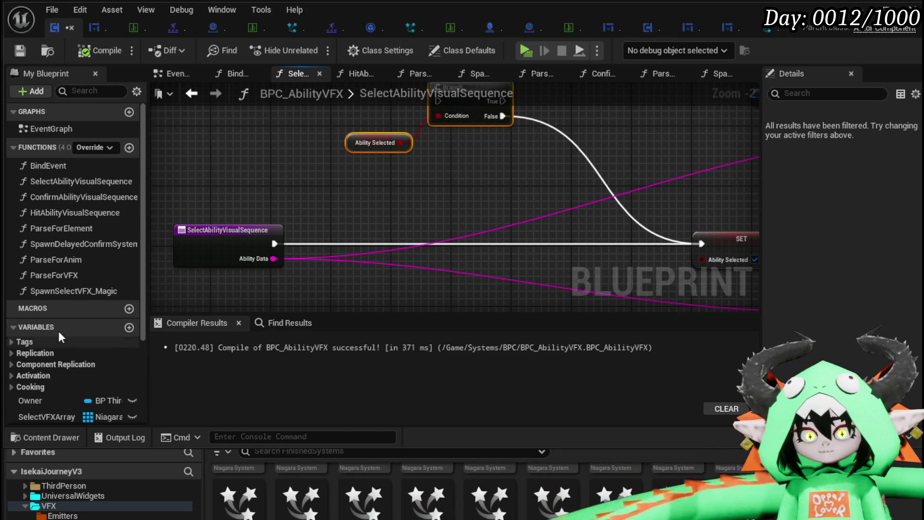
left_click_drag(322, 182, 329, 107)
scroll(72, 336, "down", 1)
Paste an Is Empty check on Select VFXArray into the Branch condition, with True leading to SET
key("ctrl+v")
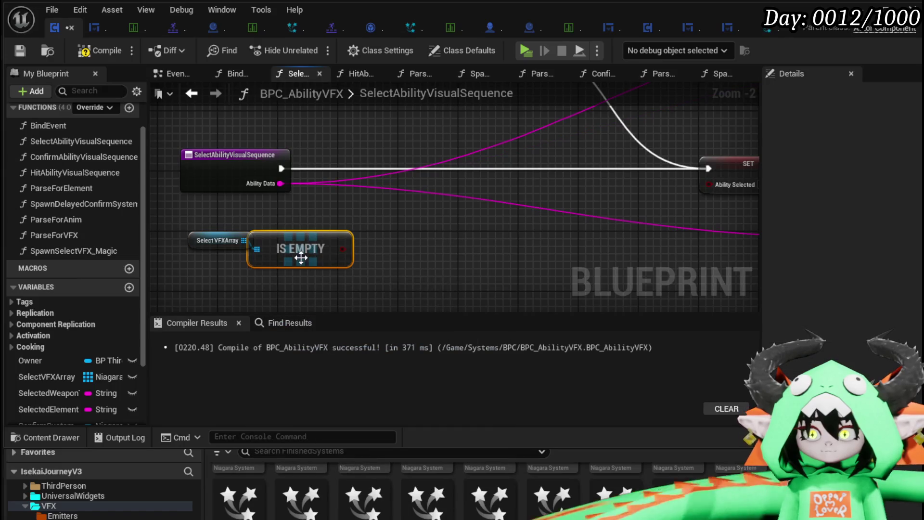
left_click_drag(342, 249, 361, 185)
left_click_drag(280, 169, 361, 168)
mouse_move(423, 170)
left_mouse_down()
mouse_move(729, 158)
mouse_move(712, 171)
left_mouse_up()
mouse_move(187, 242)
left_mouse_down()
mouse_move(179, 241)
mouse_move(192, 250)
left_mouse_up()
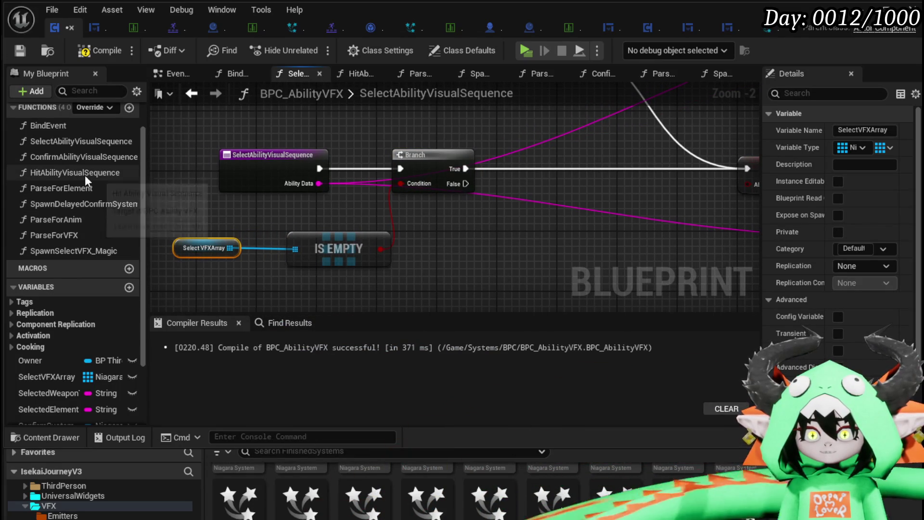
Select the For Each Loop, Deactivate and Select VFXArray nodes in ConfirmAbilityVisualSequence
double_click(83, 157)
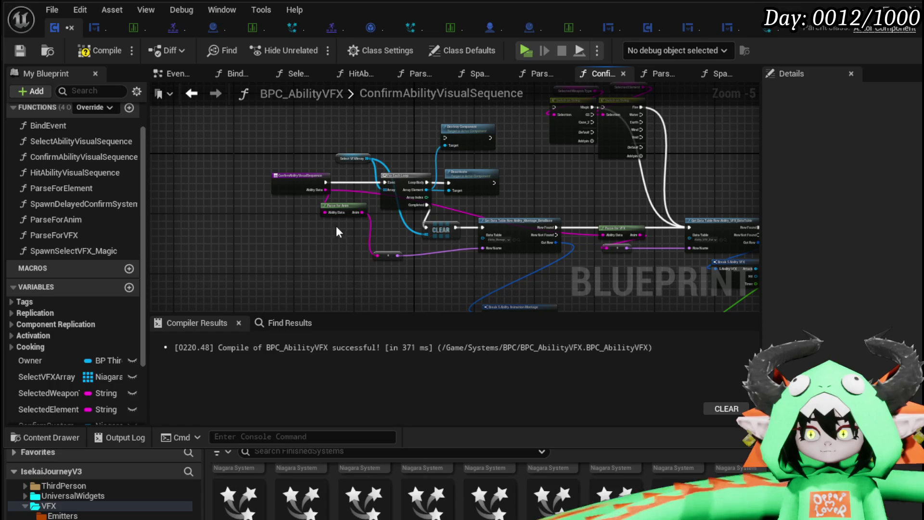
left_click_drag(434, 202, 467, 219)
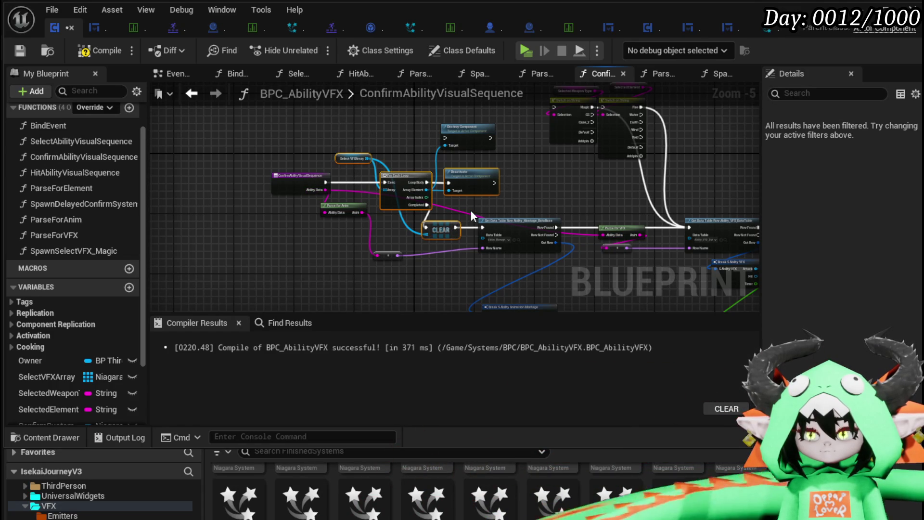
left_click_drag(364, 194, 365, 195)
mouse_move(348, 128)
left_mouse_down()
mouse_move(365, 141)
mouse_move(378, 176)
left_mouse_up()
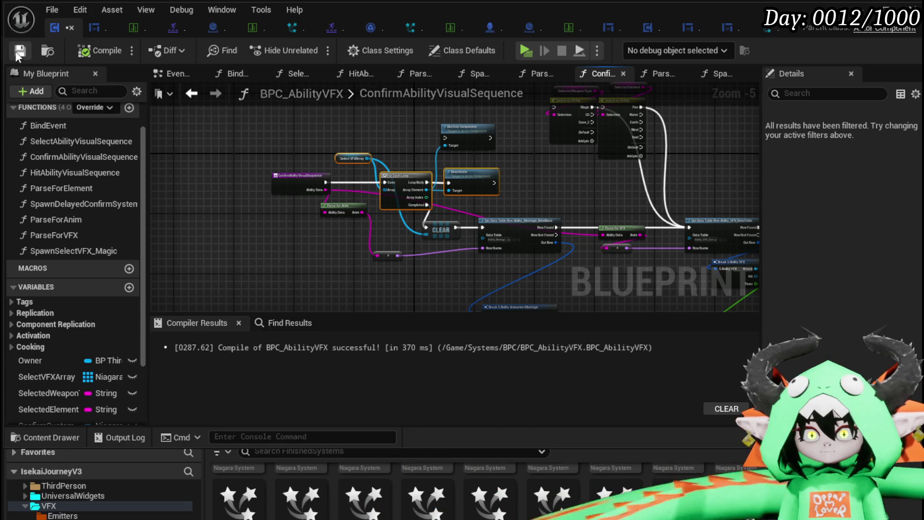
left_click(60, 155)
Wire the Branch's False output into the For Each Loop in SelectAbilityVisualSequence
double_click(71, 142)
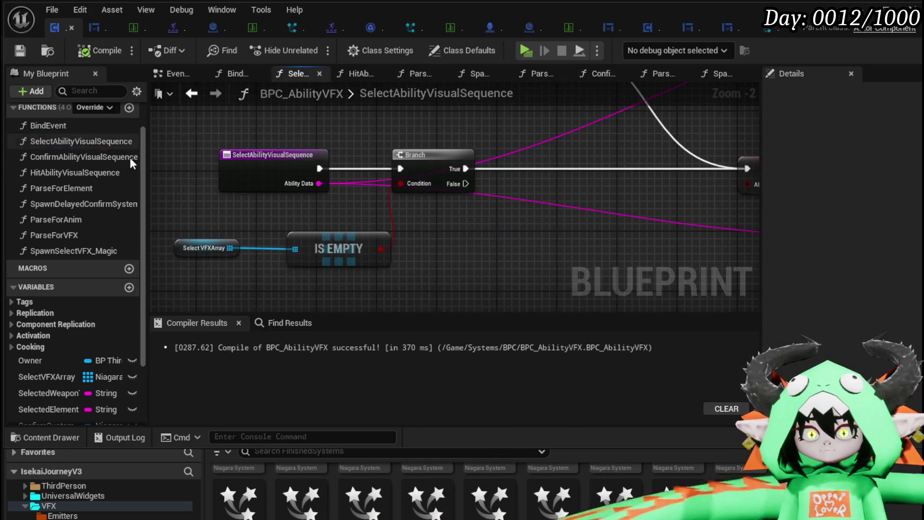
mouse_move(465, 183)
left_mouse_down()
mouse_move(475, 274)
mouse_move(503, 194)
left_mouse_up()
mouse_move(204, 198)
left_mouse_down()
mouse_move(226, 183)
mouse_move(262, 263)
left_mouse_up()
type("Clear")
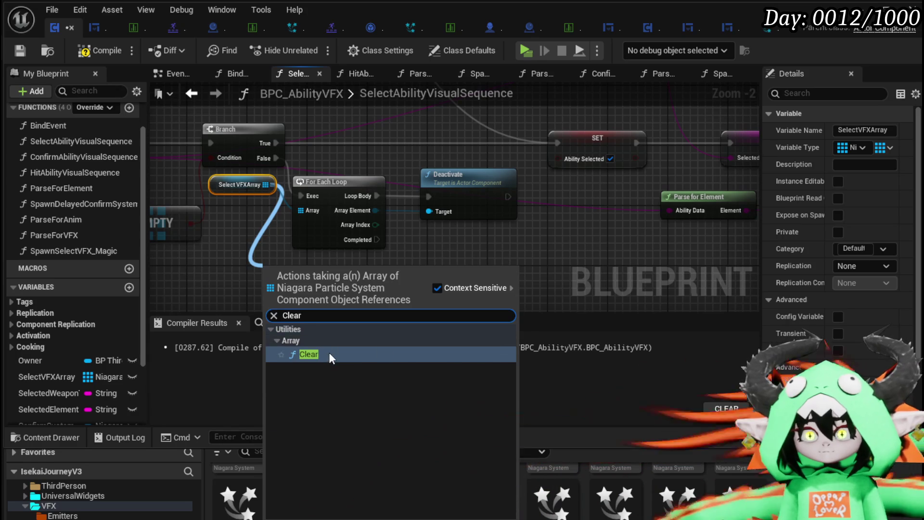
Add a Clear on Select VFXArray after the loop's Completed output, then launch a play test
left_click(328, 352)
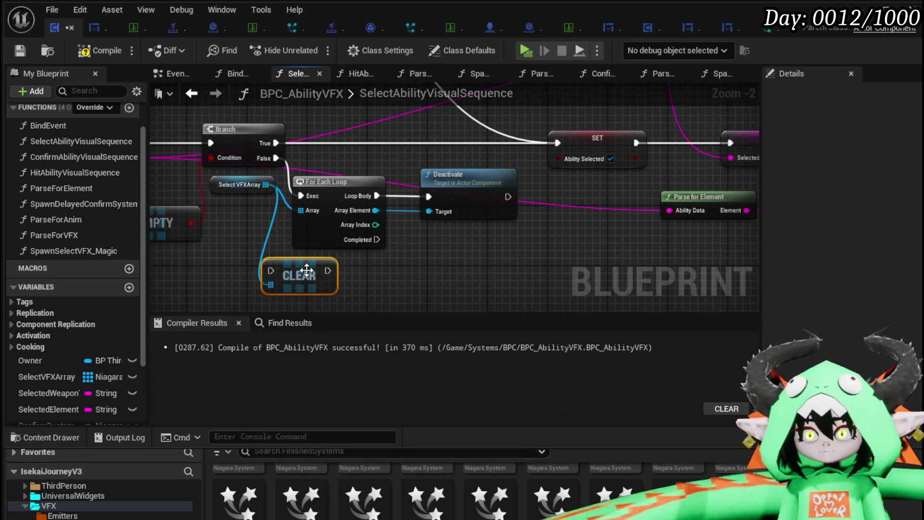
mouse_move(378, 239)
left_mouse_down()
mouse_move(411, 247)
mouse_move(576, 186)
left_mouse_up()
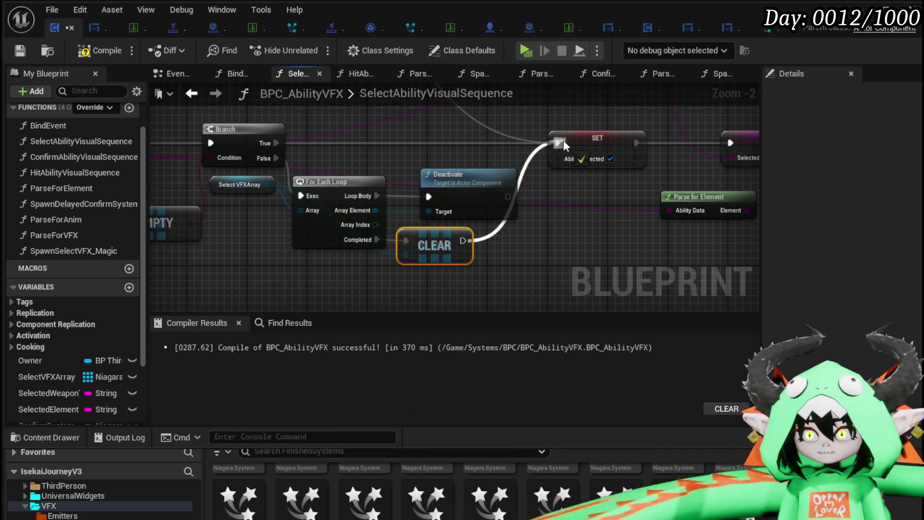
left_click(388, 161)
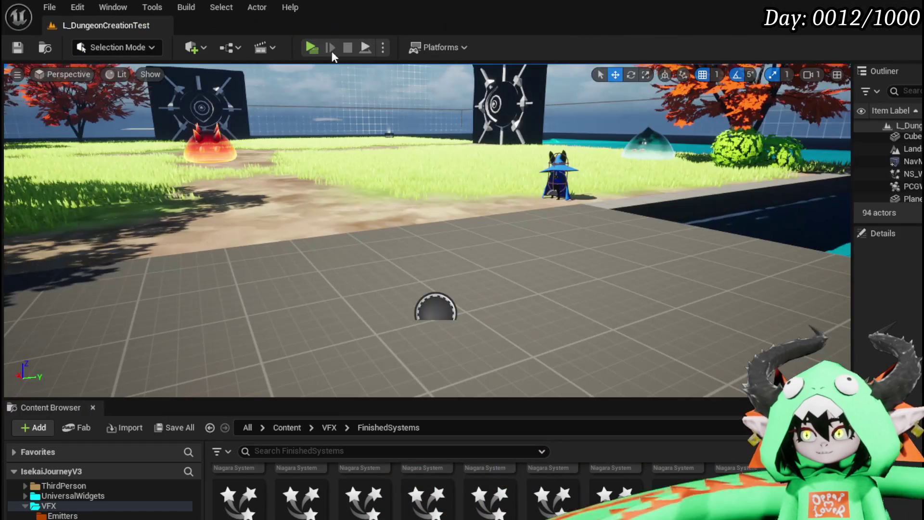
left_click(331, 51)
Run the character into the fire slime to start a battle
key("w")
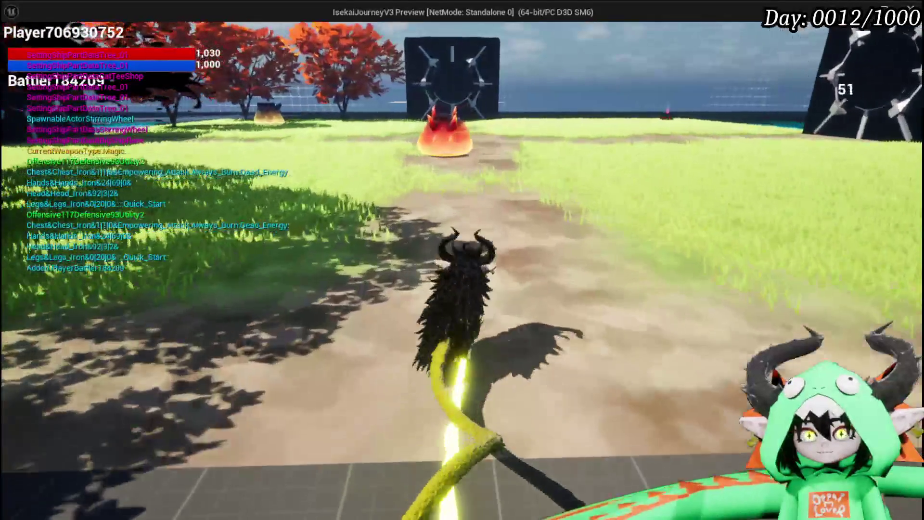
key("a")
key("w")
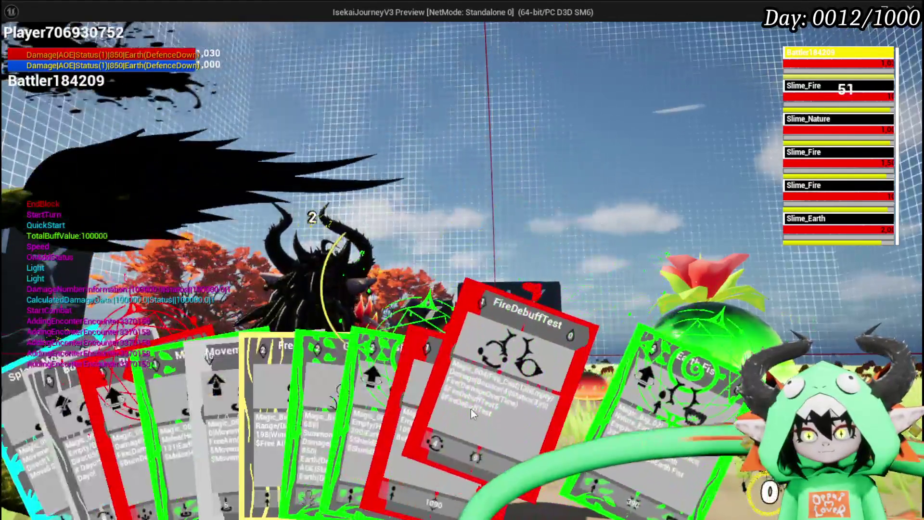
Play FireDebuffTest cards and a Free AIM Fire card, then stop the test and save the level
left_click(473, 405)
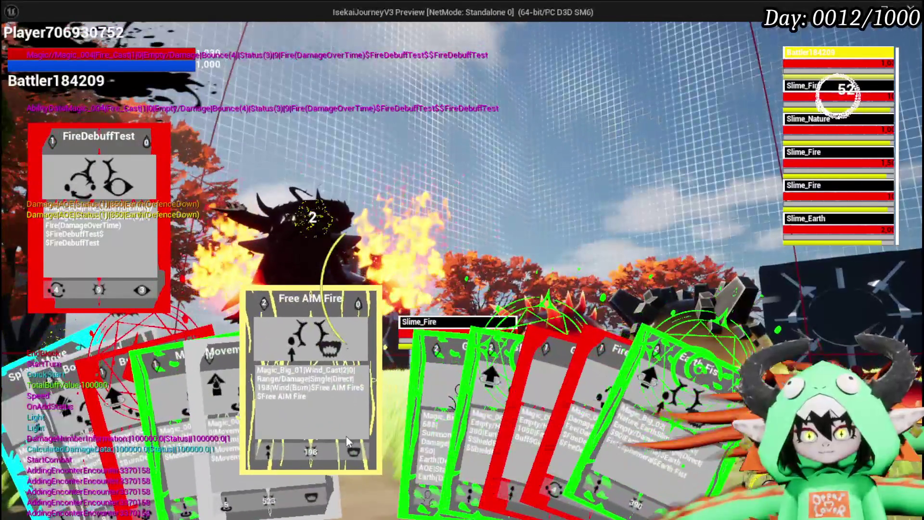
left_click(346, 436)
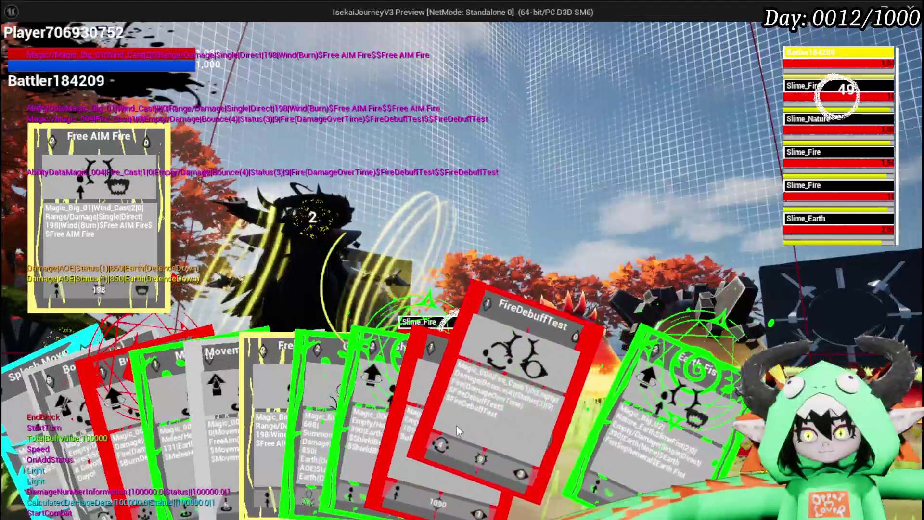
left_click(477, 423)
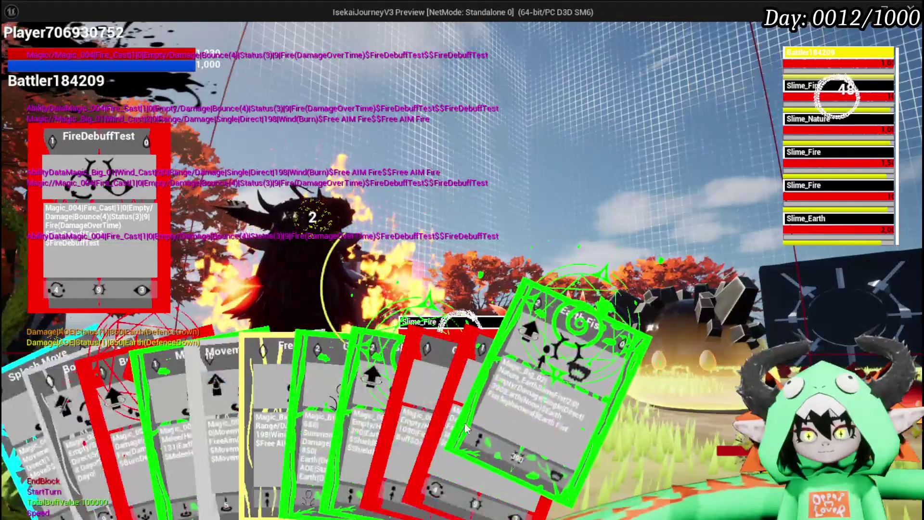
left_click(490, 409)
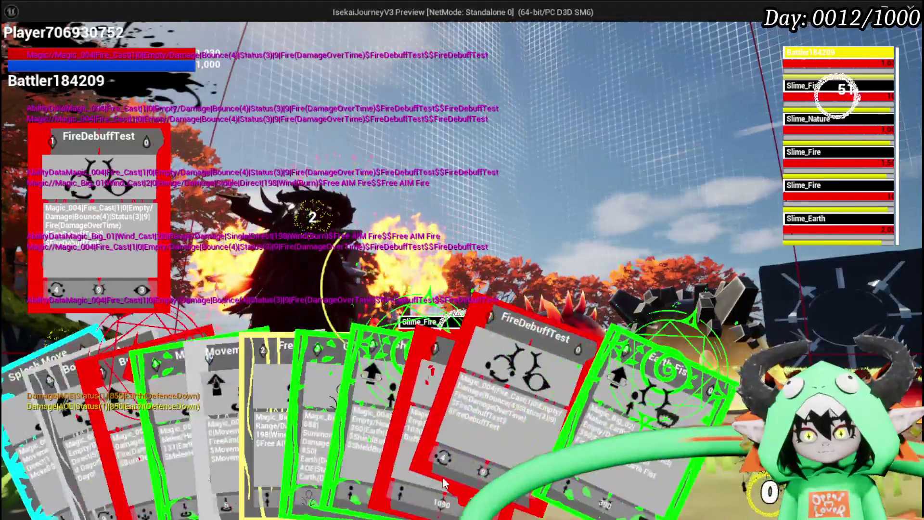
left_click(495, 421)
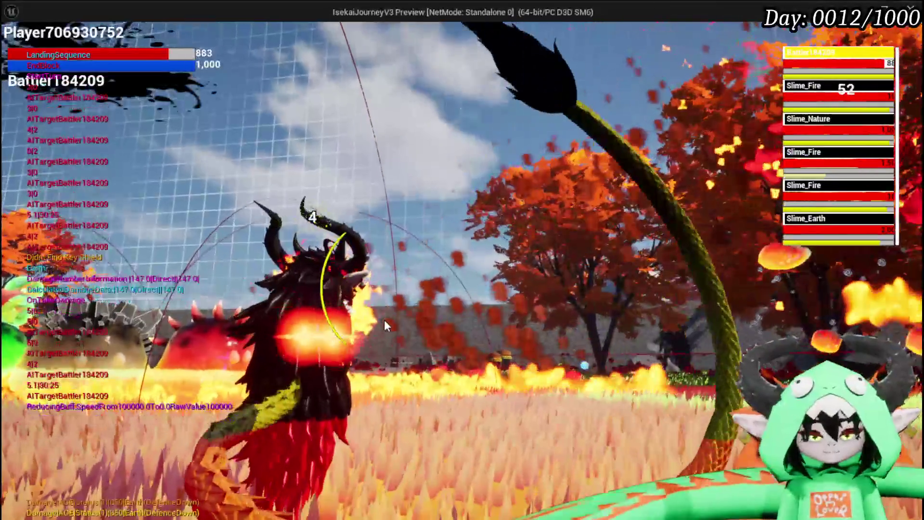
key("Escape")
left_click(16, 47)
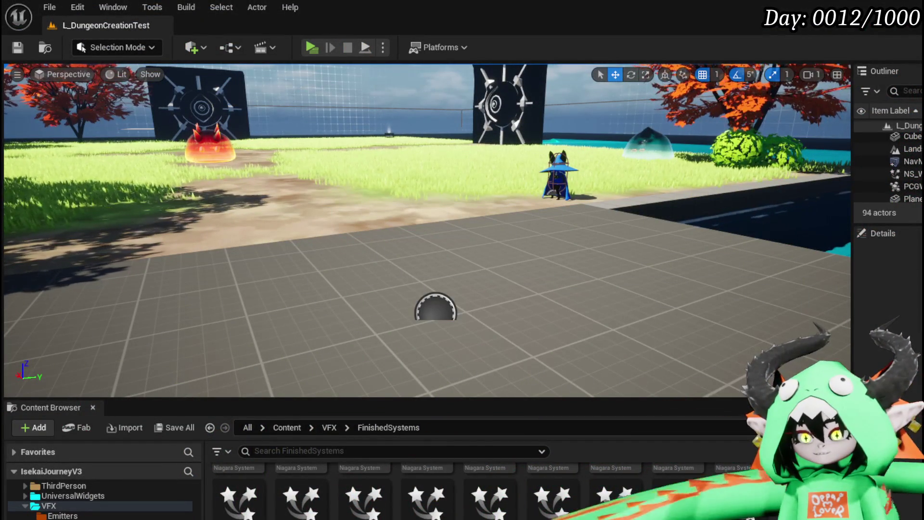
In BPC_AbilityVFX, move the Select VFXArray and IS EMPTY nodes up-left near the entry
key("alt+Tab")
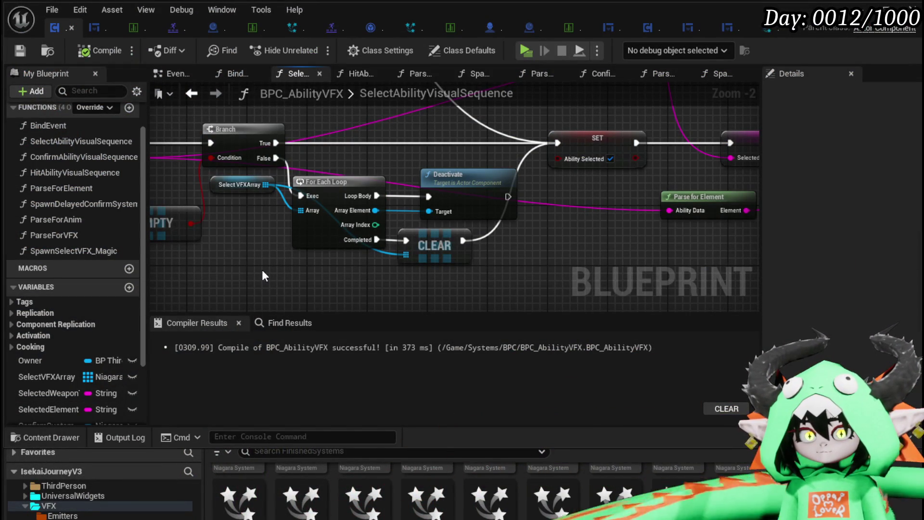
left_click_drag(262, 271, 459, 276)
mouse_move(200, 264)
left_mouse_down()
mouse_move(337, 222)
mouse_move(288, 184)
mouse_move(281, 203)
mouse_move(270, 199)
left_mouse_up()
mouse_move(307, 254)
left_mouse_down()
mouse_move(432, 263)
mouse_move(293, 233)
mouse_move(327, 239)
mouse_move(310, 221)
mouse_move(258, 221)
mouse_move(324, 264)
mouse_move(305, 211)
left_mouse_up()
left_click(270, 213)
left_click_drag(254, 262, 492, 178)
Collapse the IS EMPTY, Branch, loop, Deactivate and Clear nodes into a function named RemoveSelectionVFX
right_click(496, 182)
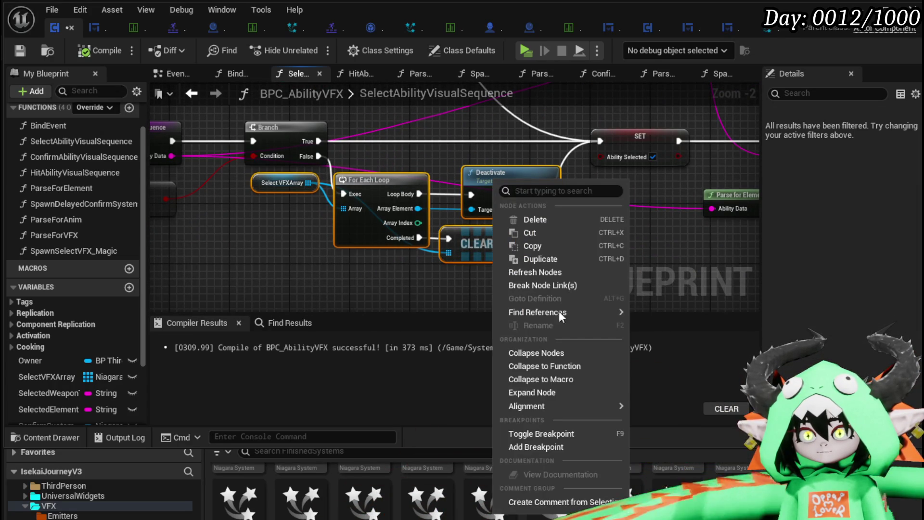
mouse_move(278, 201)
left_mouse_down()
mouse_move(416, 227)
mouse_move(480, 225)
left_mouse_up()
mouse_move(191, 266)
left_mouse_down()
mouse_move(337, 248)
mouse_move(339, 217)
left_mouse_up()
mouse_move(464, 298)
left_mouse_down()
mouse_move(354, 276)
mouse_move(609, 130)
left_mouse_up()
right_click(625, 177)
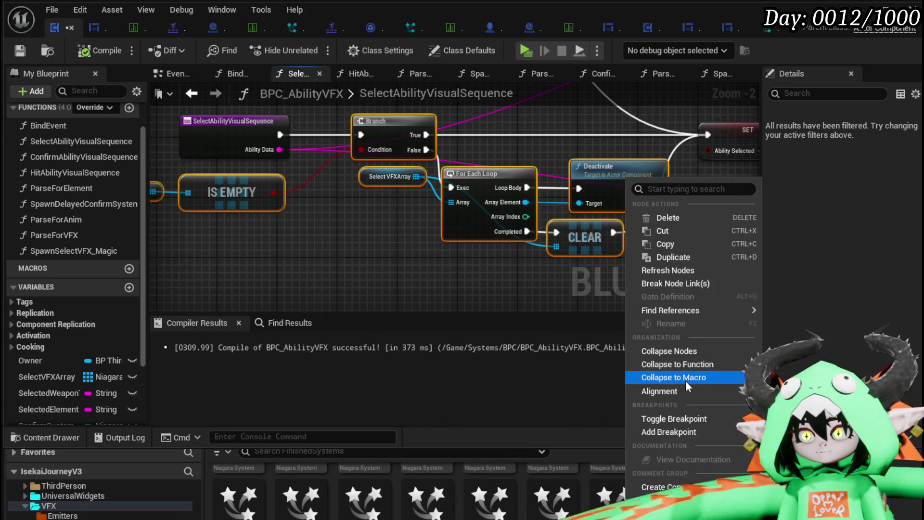
left_click(685, 364)
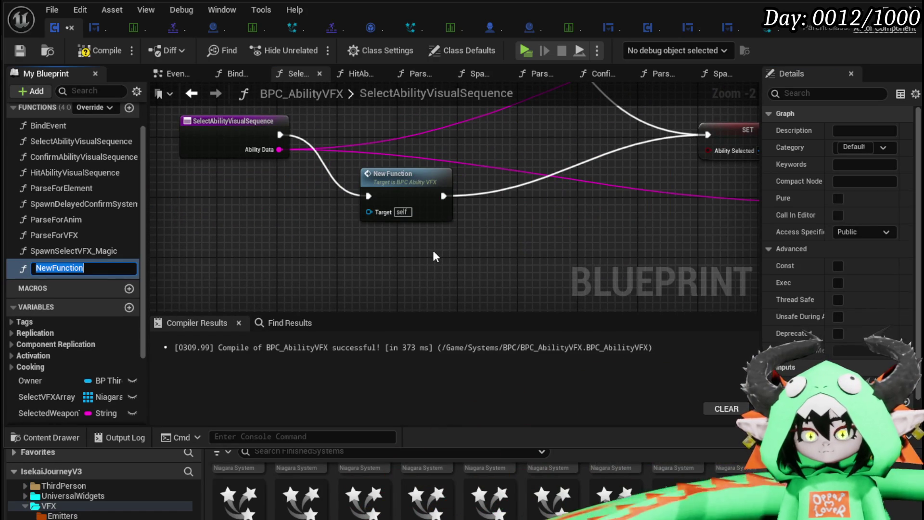
type("Deacti")
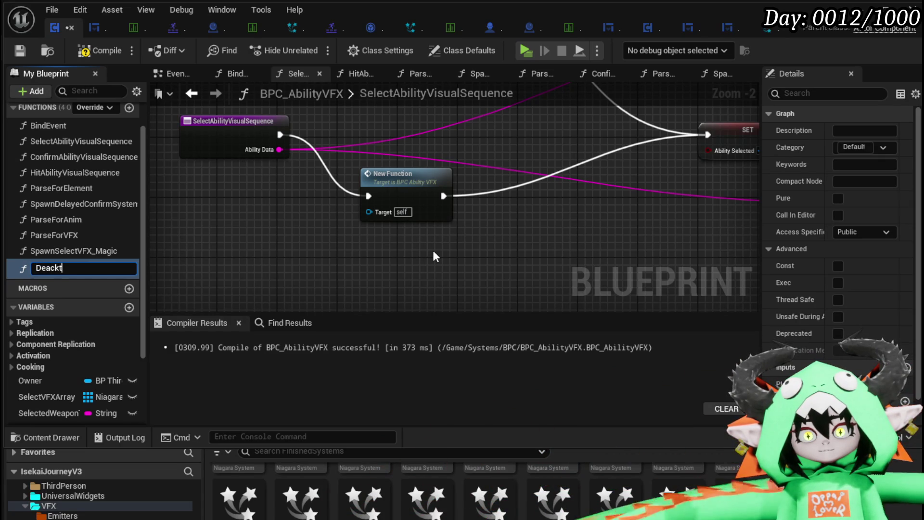
key("BackSpace")
key("BackSpace")
key("BackSpace")
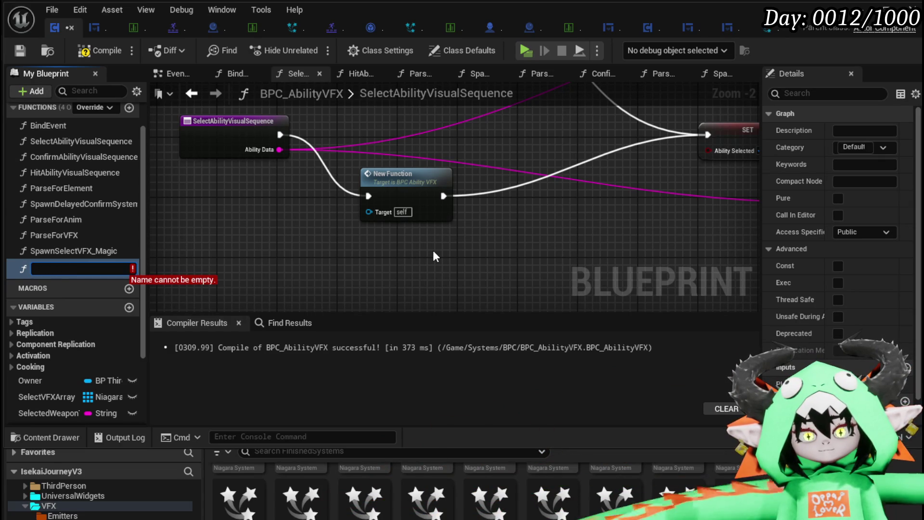
type("RemoveSelectionVFX")
key("Return")
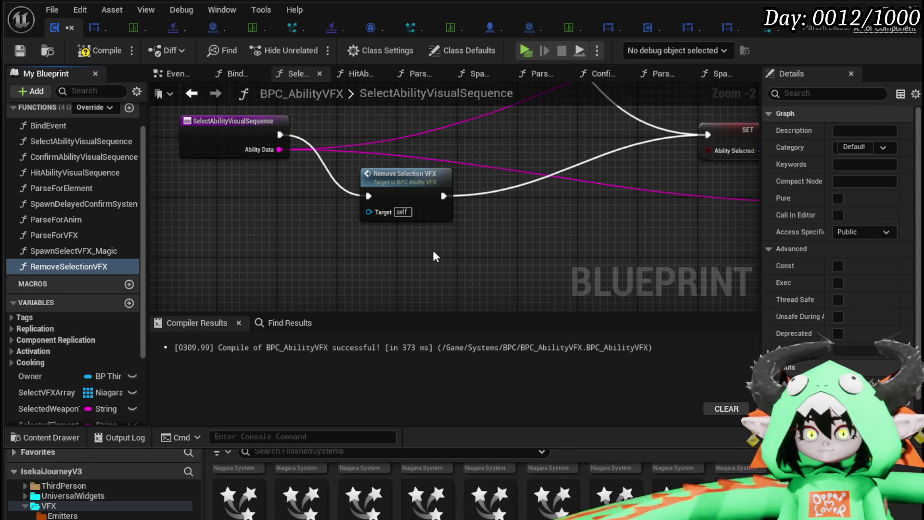
Align the Remove Selection VFX node, open its graph, and tidy the loop and clear nodes
left_click_drag(423, 192, 424, 131)
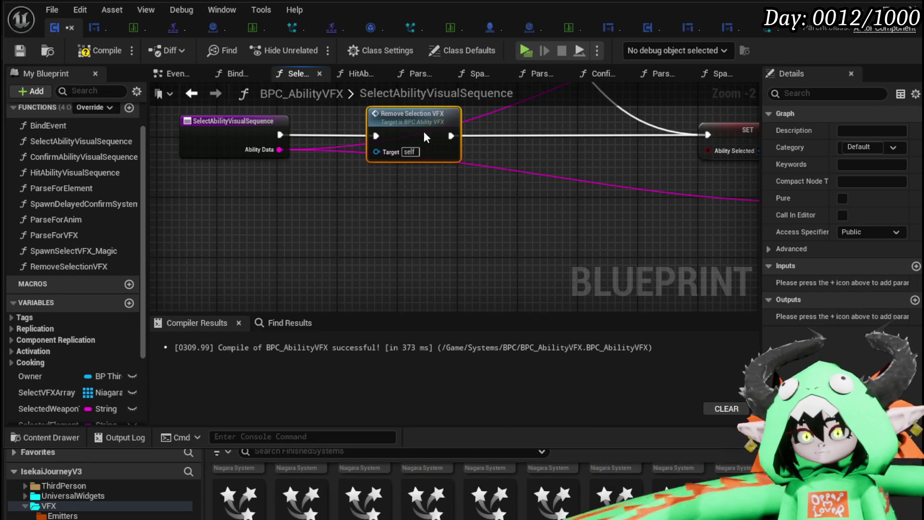
double_click(424, 131)
left_click_drag(483, 247, 403, 251)
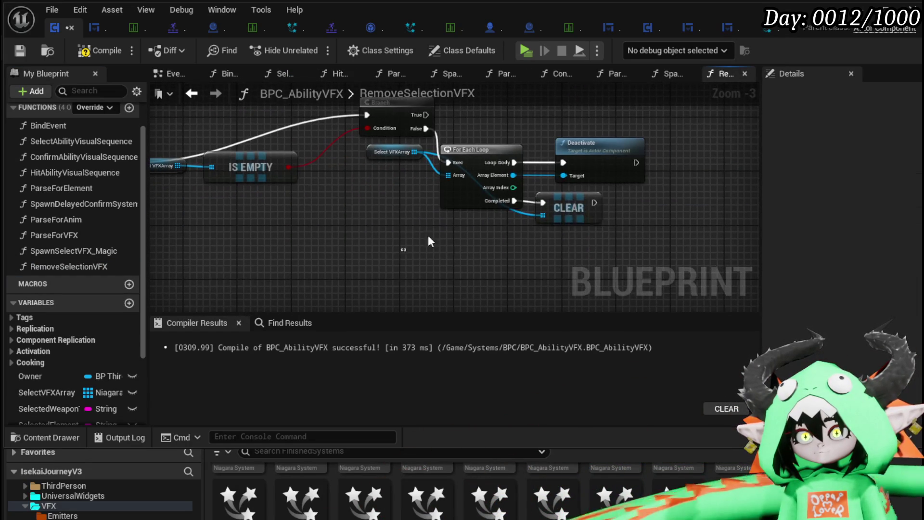
mouse_move(589, 152)
left_mouse_down()
mouse_move(557, 201)
mouse_move(440, 151)
left_mouse_up()
mouse_move(65, 133)
left_mouse_down()
mouse_move(203, 193)
mouse_move(240, 162)
left_mouse_up()
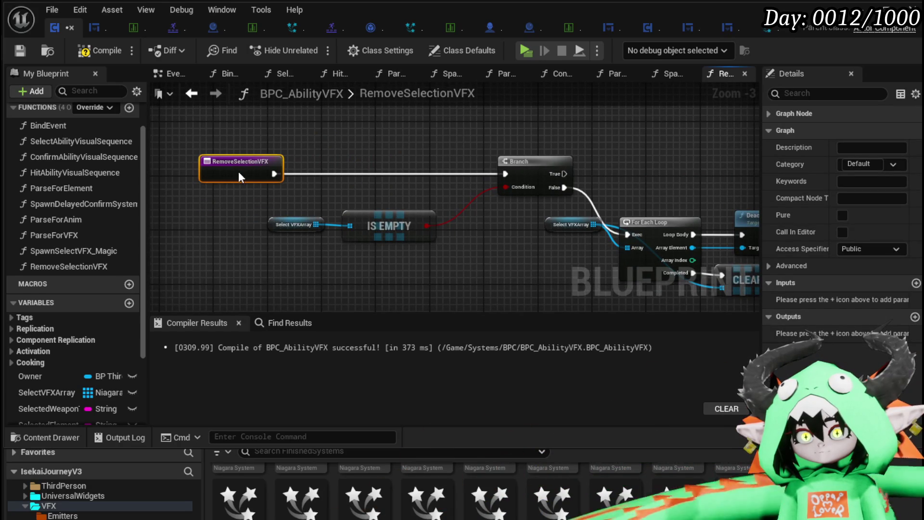
left_click(395, 123)
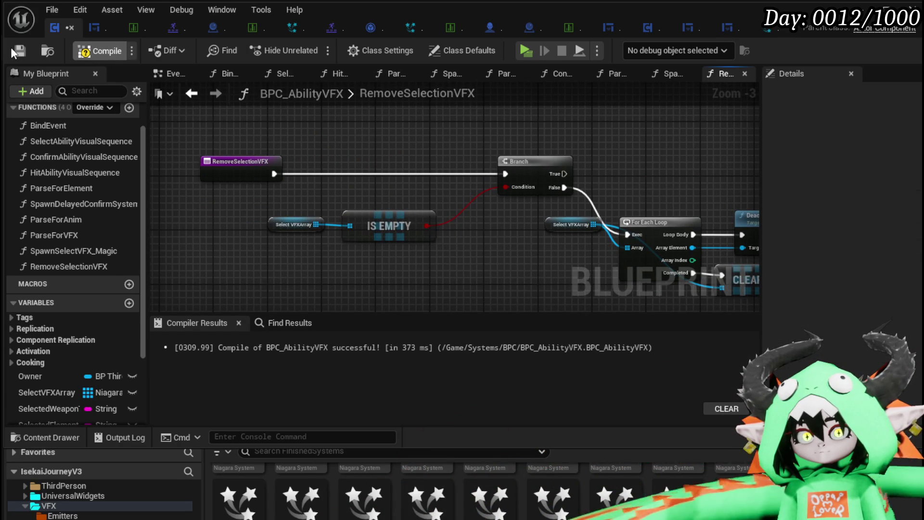
Shift Select VFXArray and IS EMPTY right and place an Owner variable reference
mouse_move(729, 181)
left_mouse_down()
mouse_move(462, 118)
mouse_move(517, 126)
left_mouse_up()
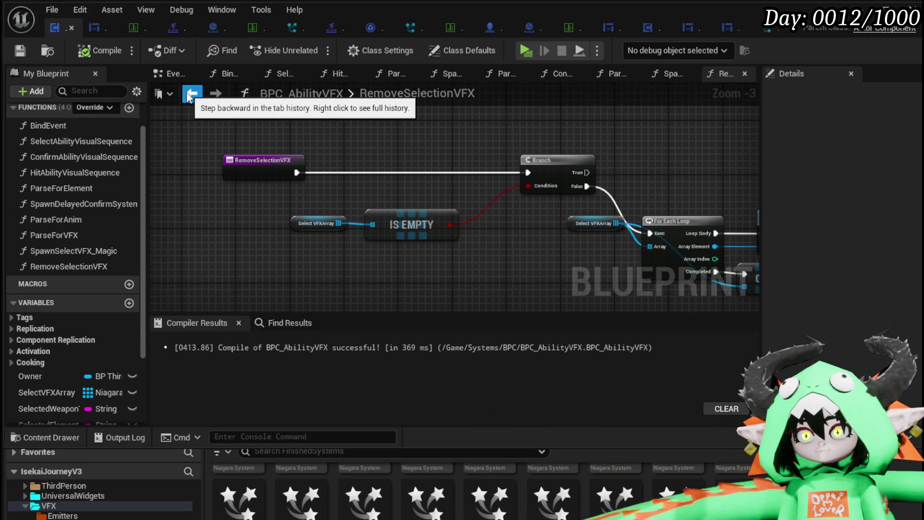
left_click_drag(331, 209, 394, 215)
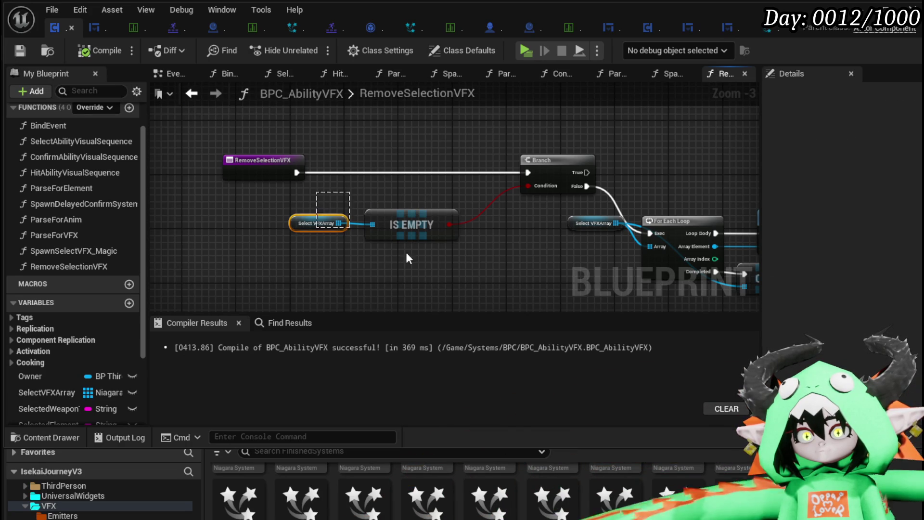
left_click_drag(406, 218, 500, 225)
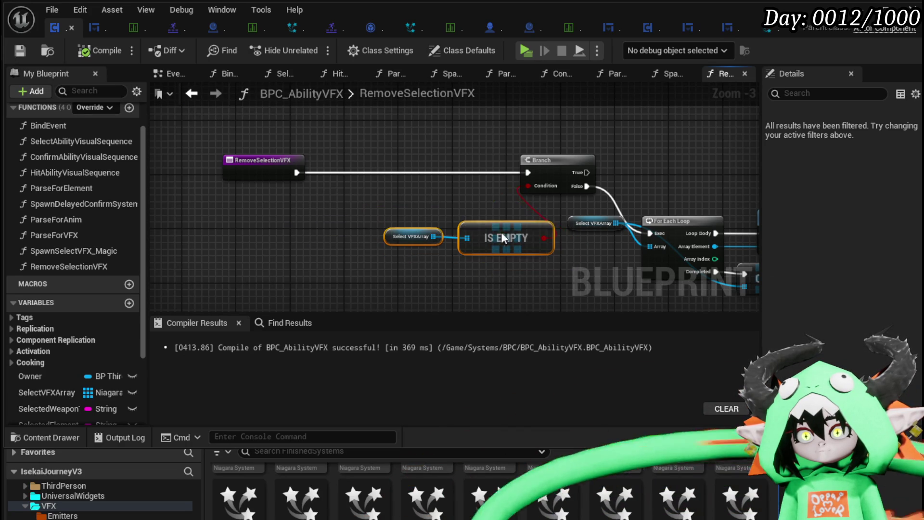
left_click(377, 189)
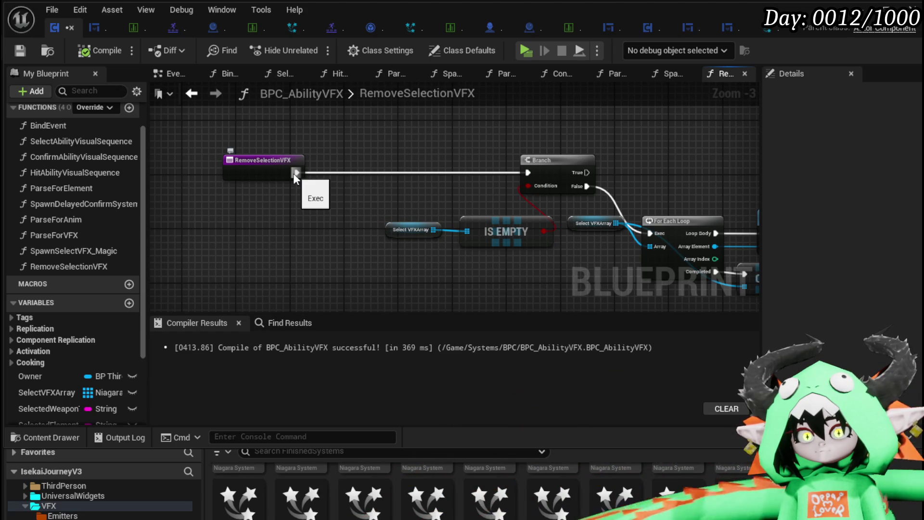
left_click_drag(294, 173, 436, 135)
left_click(336, 196)
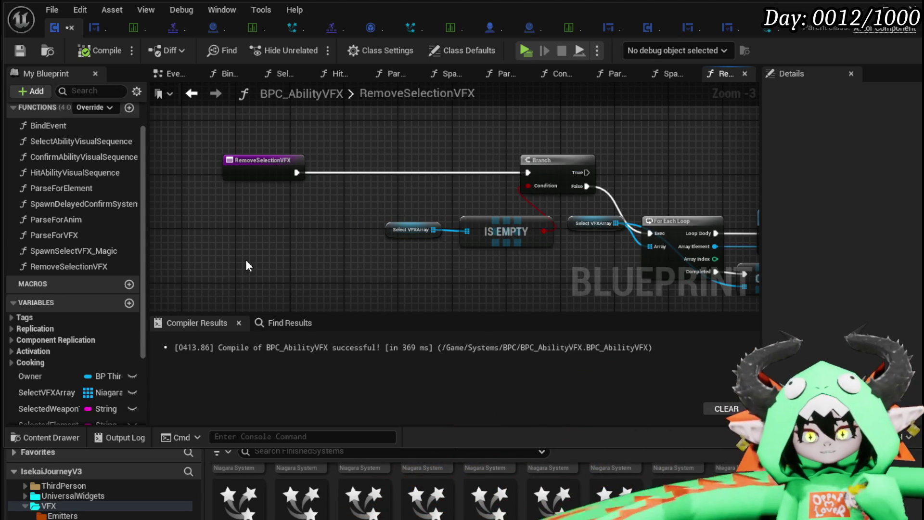
mouse_move(48, 376)
left_mouse_down()
mouse_move(253, 138)
mouse_move(250, 129)
mouse_move(274, 155)
mouse_move(324, 155)
left_mouse_up()
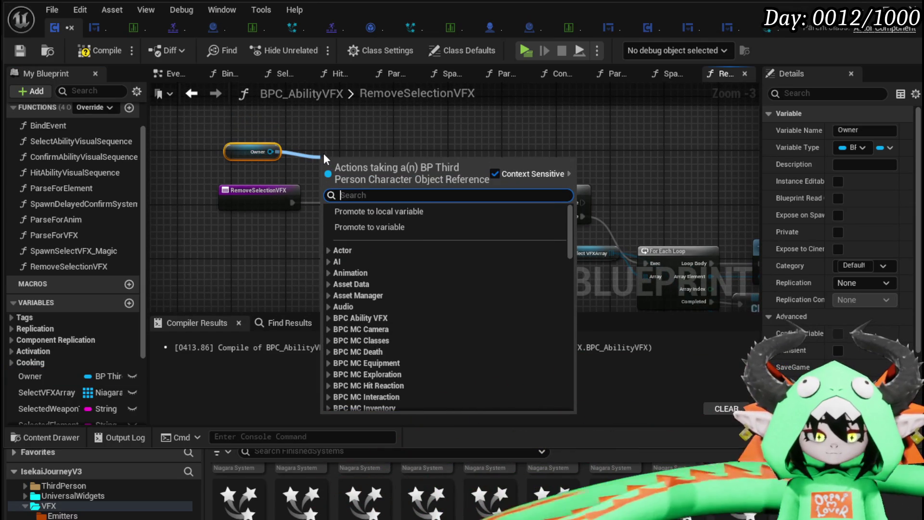
Add Stop Anim Montage on Owner between the function entry and the Branch
type("sto")
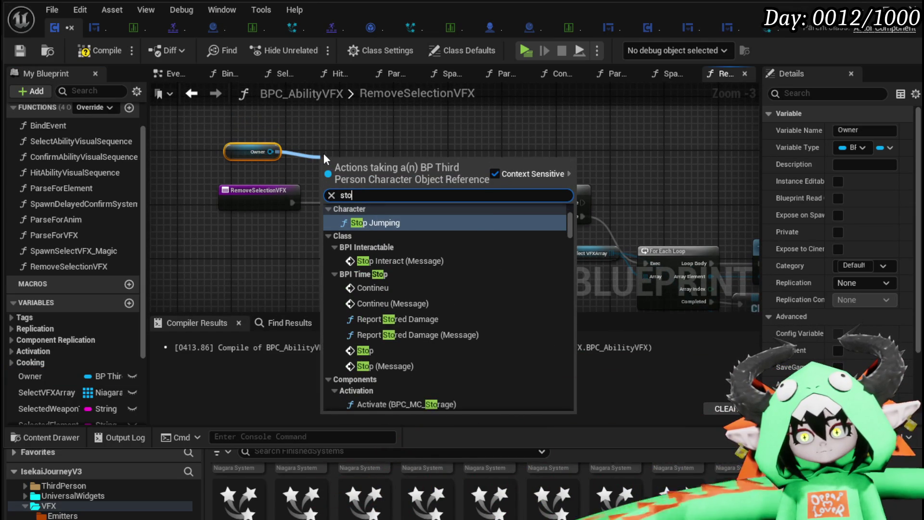
type("p anim")
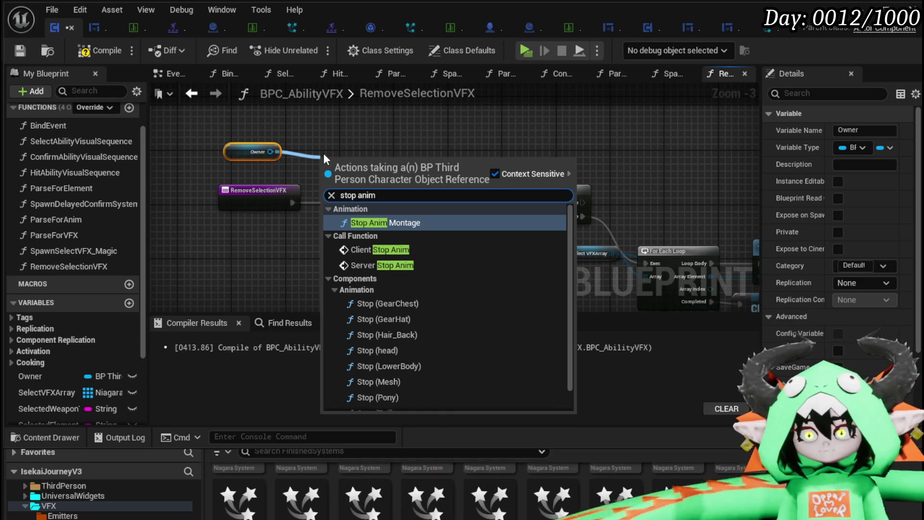
left_click(373, 222)
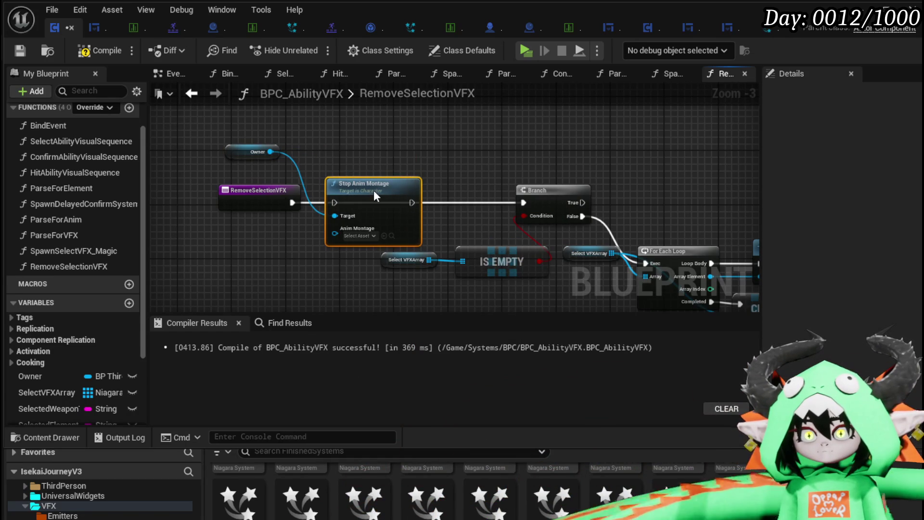
left_click_drag(292, 202, 334, 201)
left_click_drag(412, 202, 529, 200)
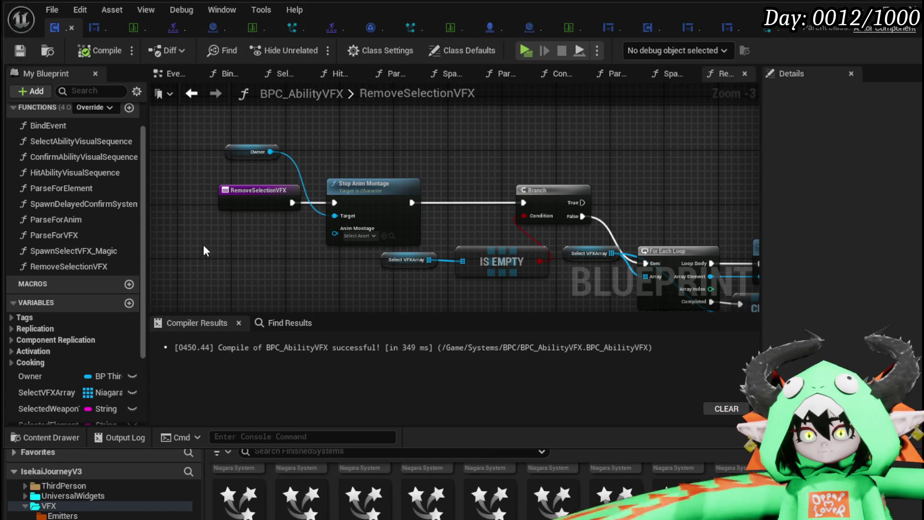
Inspect the RemoveSelectionVFX entry node and function options, leaving them unchanged
left_click(261, 198)
left_click(374, 157)
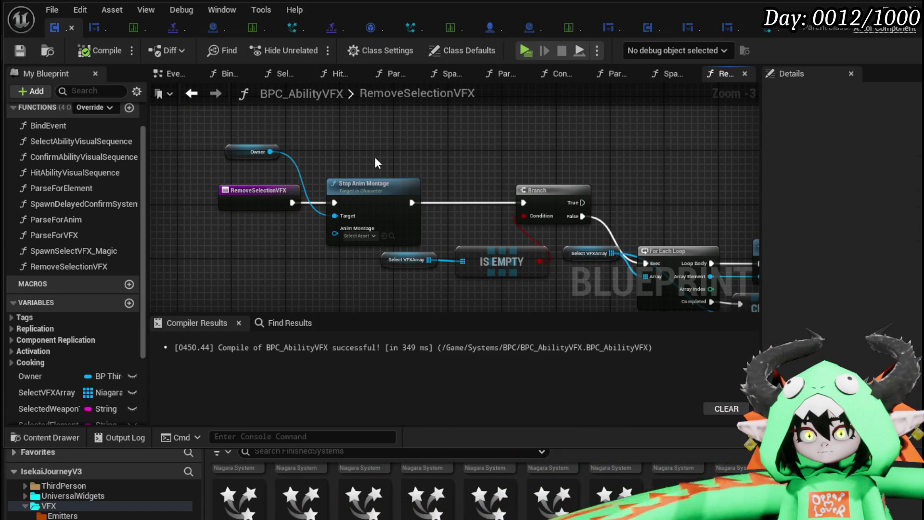
left_click(261, 210)
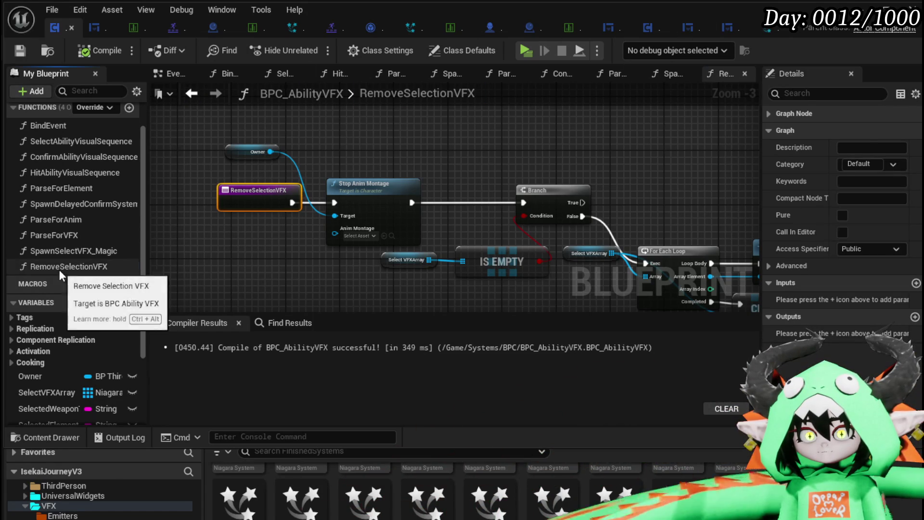
right_click(59, 269)
left_click(301, 181)
mouse_move(416, 155)
left_mouse_down()
mouse_move(251, 140)
mouse_move(371, 152)
left_mouse_up()
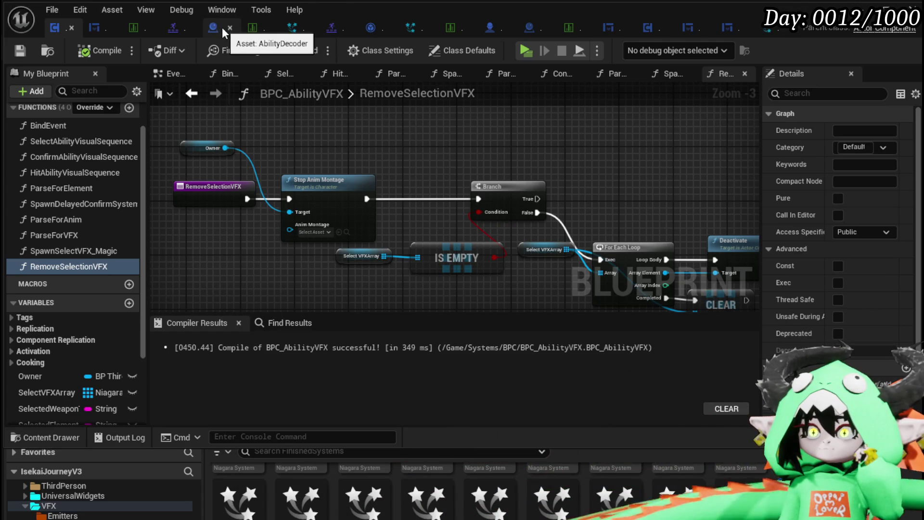
In WP_ActionSelection's EventGraph, place a ClearHand call beside the On Pressed (Button_EndTurn) nodes
left_click(102, 25)
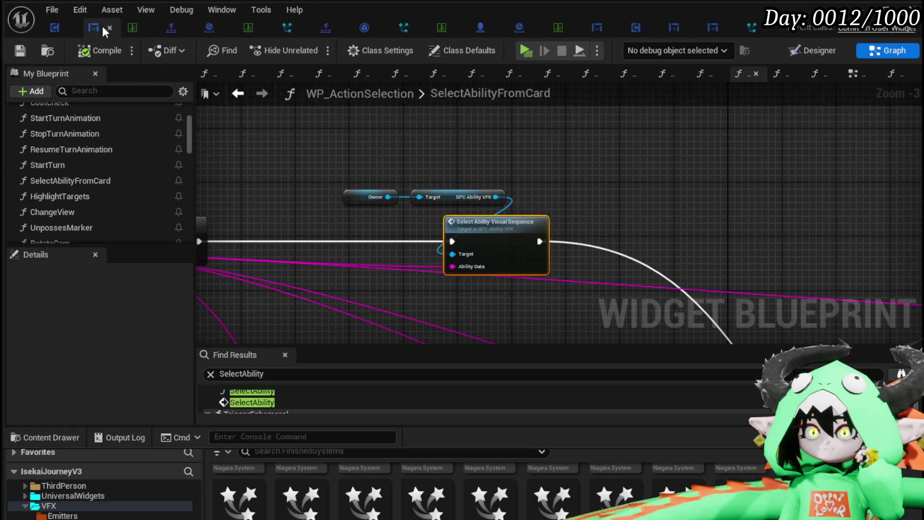
left_click(852, 74)
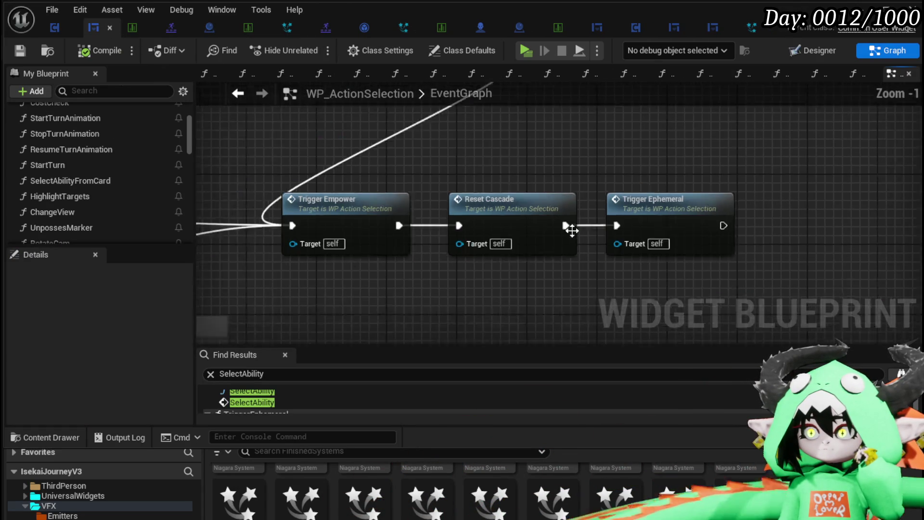
scroll(492, 284, "down", 6)
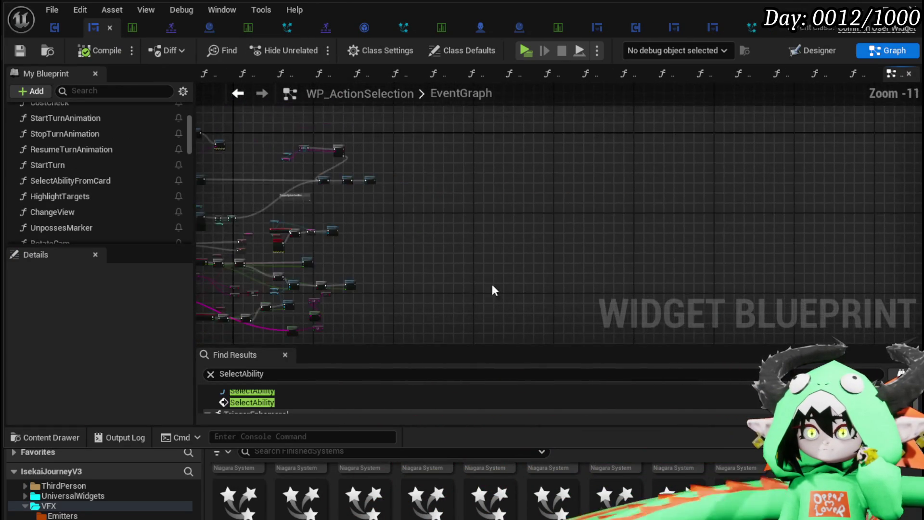
scroll(463, 156, "up", 5)
scroll(463, 156, "up", 5)
mouse_move(564, 194)
left_mouse_down()
mouse_move(485, 208)
mouse_move(463, 248)
mouse_move(519, 252)
left_mouse_up()
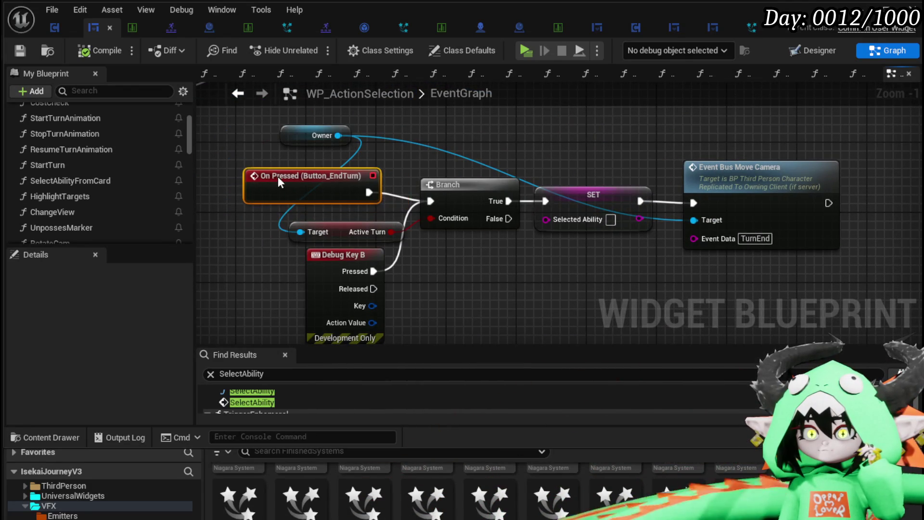
left_click_drag(448, 155, 591, 155)
left_click_drag(593, 156, 434, 153)
left_click_drag(339, 248, 313, 248)
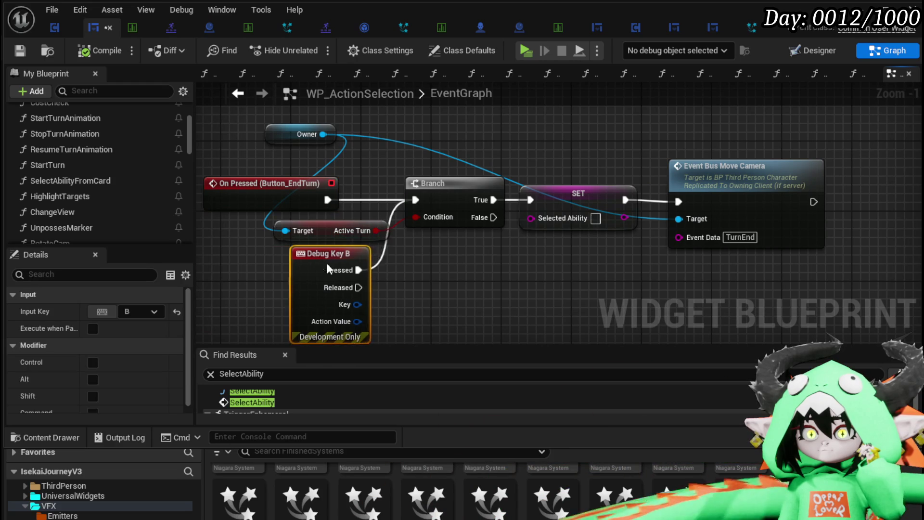
mouse_move(538, 253)
left_mouse_down()
mouse_move(454, 240)
mouse_move(450, 276)
left_mouse_up()
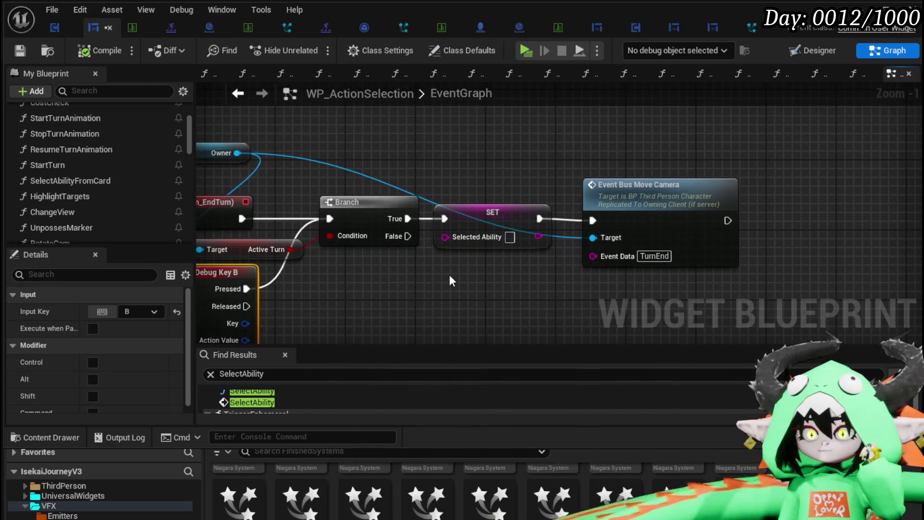
scroll(89, 232, "down", 5)
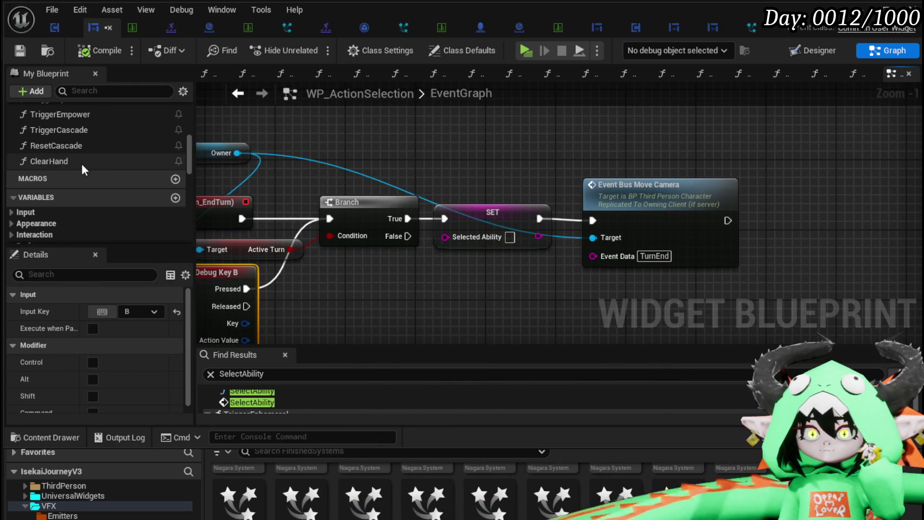
mouse_move(642, 168)
left_mouse_down()
mouse_move(598, 221)
mouse_move(610, 227)
mouse_move(305, 197)
mouse_move(405, 168)
left_mouse_up()
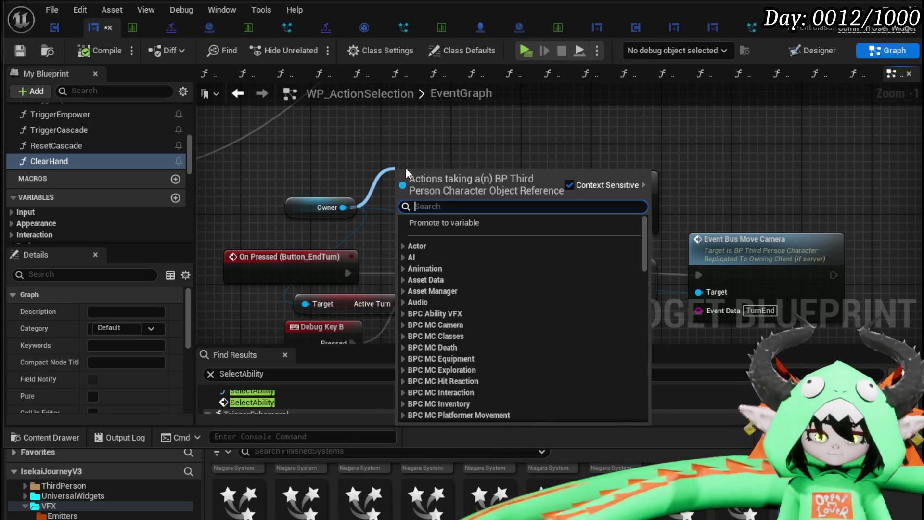
Get BPC Ability VFX from Owner and add a Remove Selection VFX call on it
type("BPC Ability")
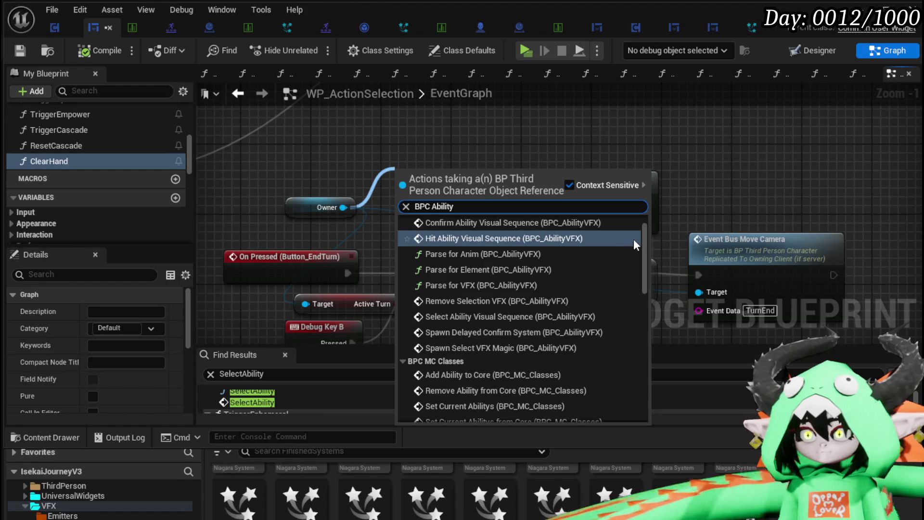
left_click_drag(644, 236, 642, 380)
left_click(495, 394)
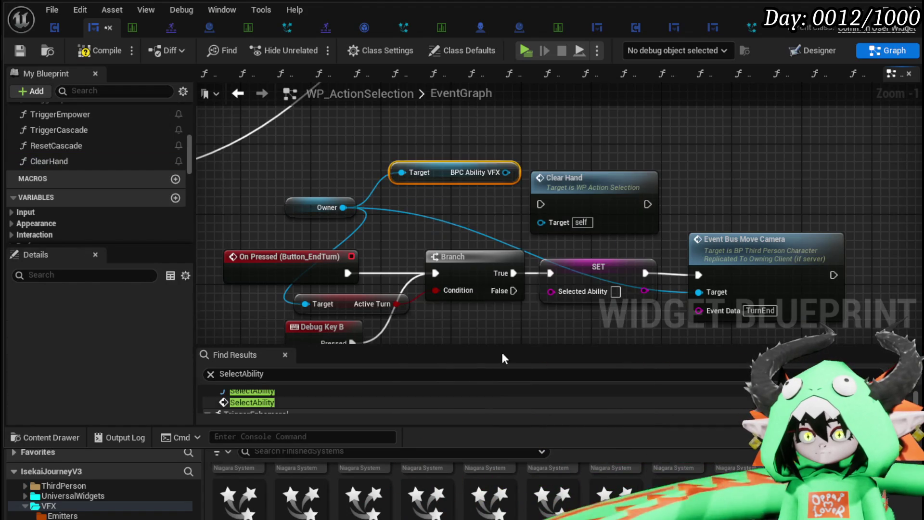
left_click_drag(500, 176, 594, 131)
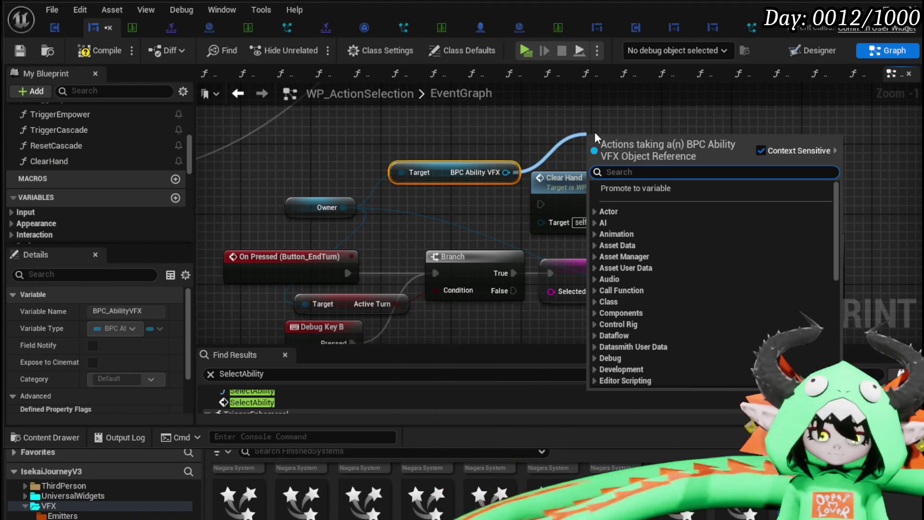
type("Remove s")
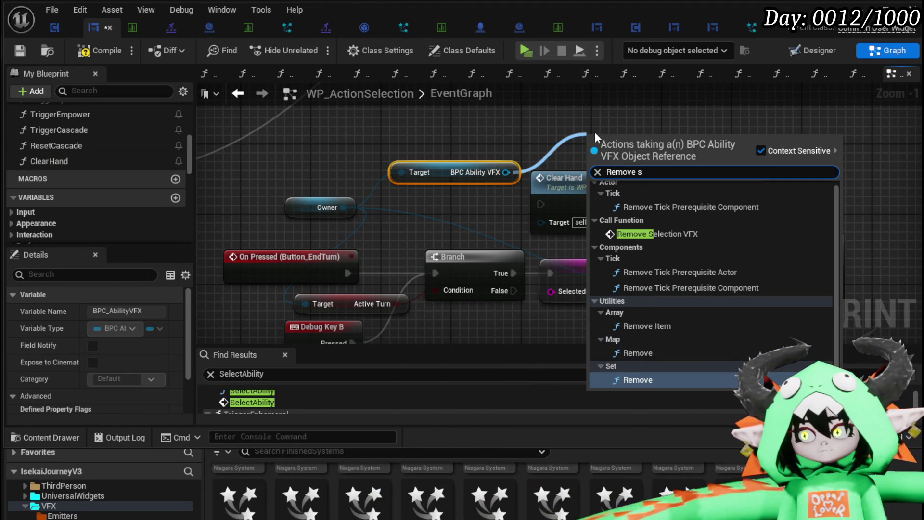
key("Return")
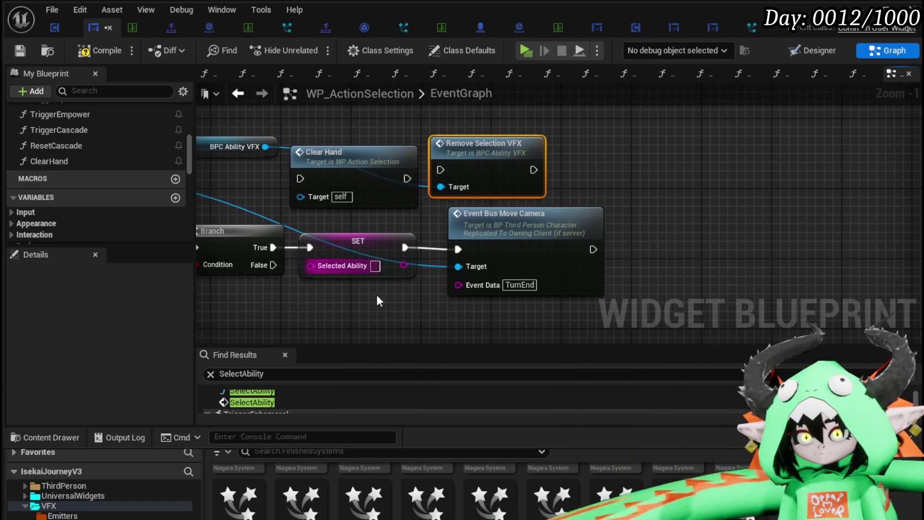
Chain Branch True → Clear Hand → Remove Selection VFX → Event Bus Move Camera
left_click_drag(359, 252, 607, 251)
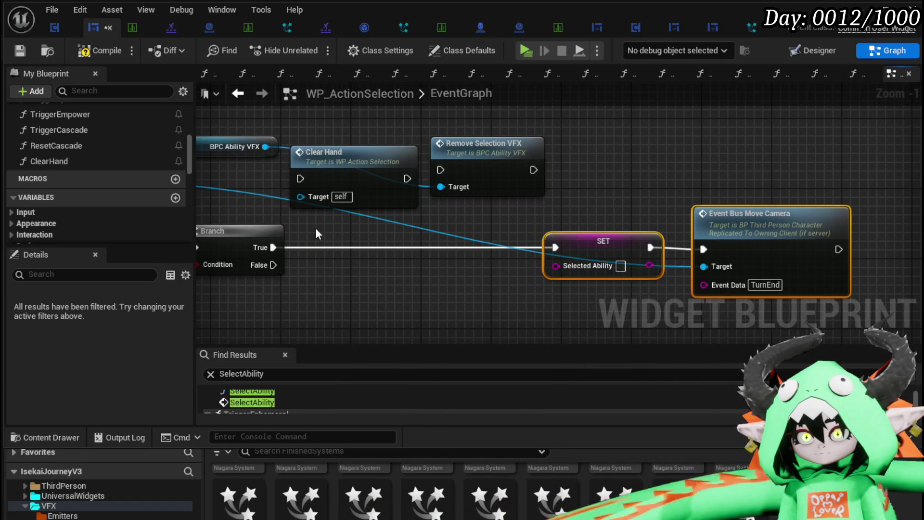
left_click_drag(505, 162, 505, 225)
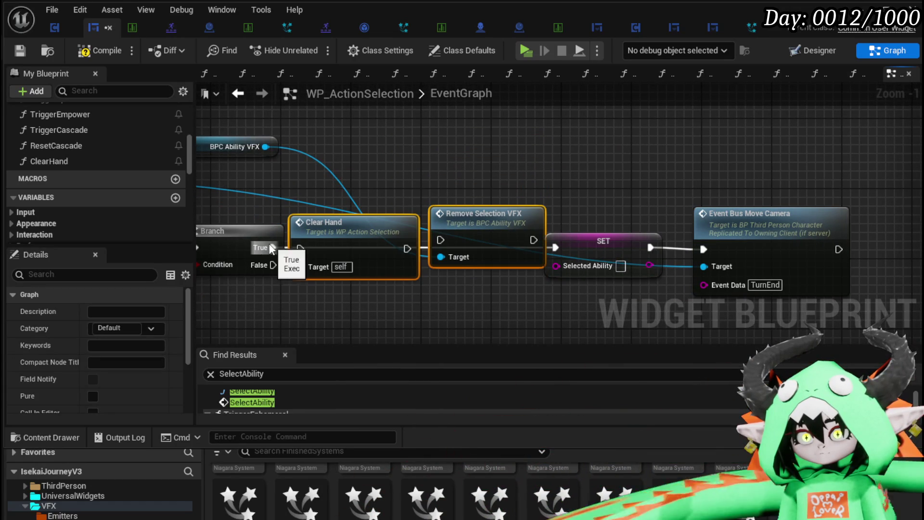
left_click_drag(431, 238, 470, 238)
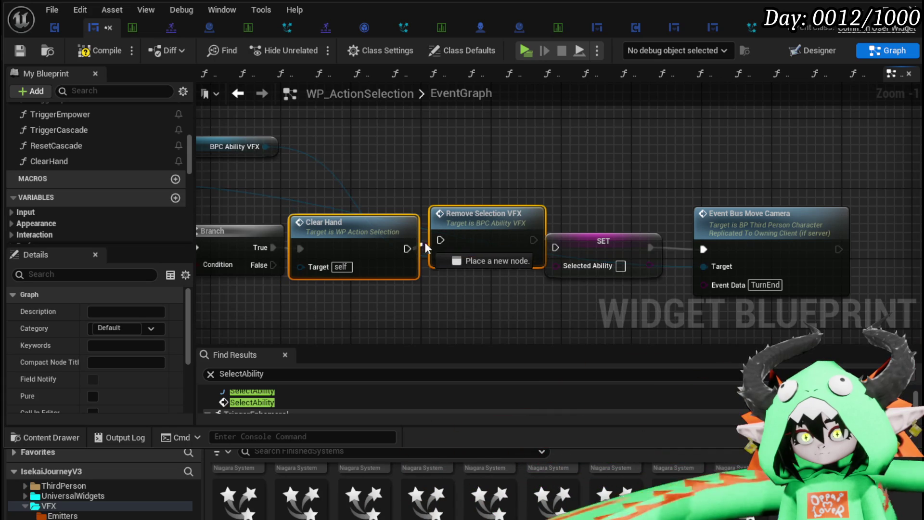
left_click_drag(481, 222, 478, 235)
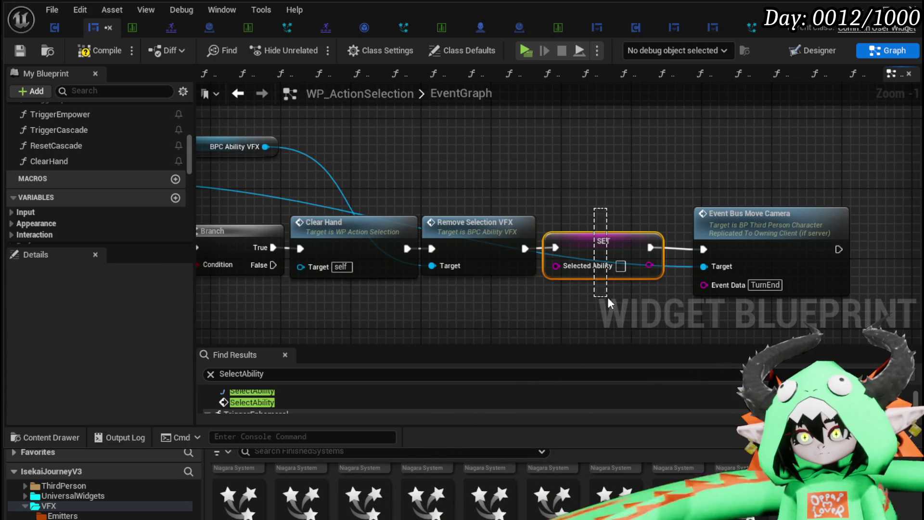
left_click_drag(536, 247, 711, 249)
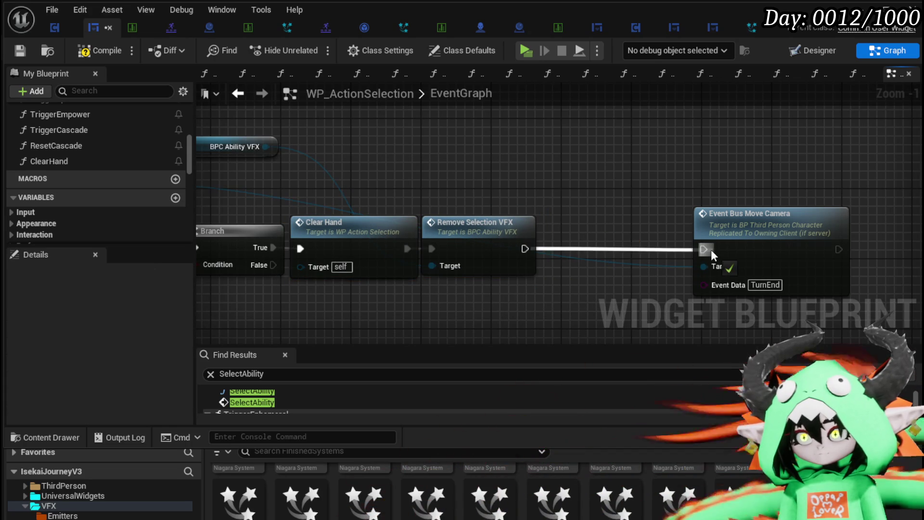
left_click_drag(480, 233, 585, 233)
Tidy the End Turn event and Debug Key B nodes, then save WP_ActionSelection
left_click(508, 230)
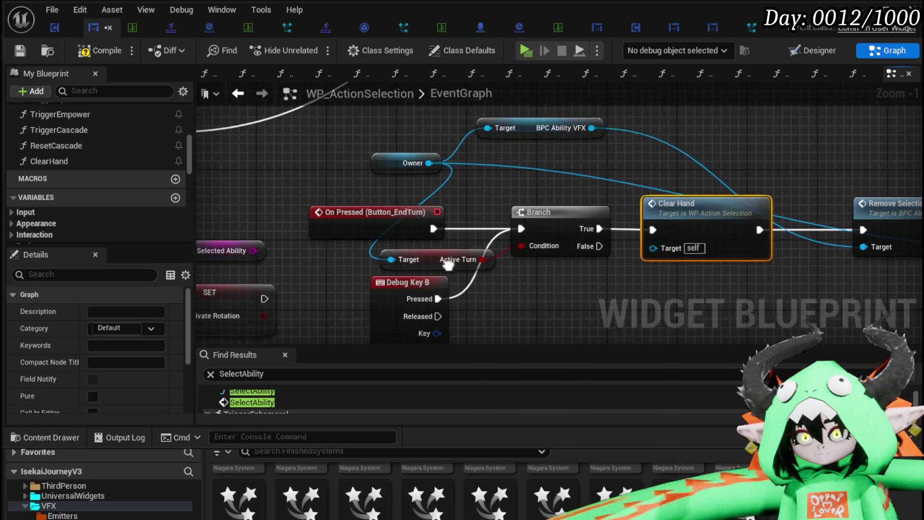
mouse_move(306, 245)
left_mouse_down()
mouse_move(414, 158)
mouse_move(434, 170)
mouse_move(400, 170)
left_mouse_up()
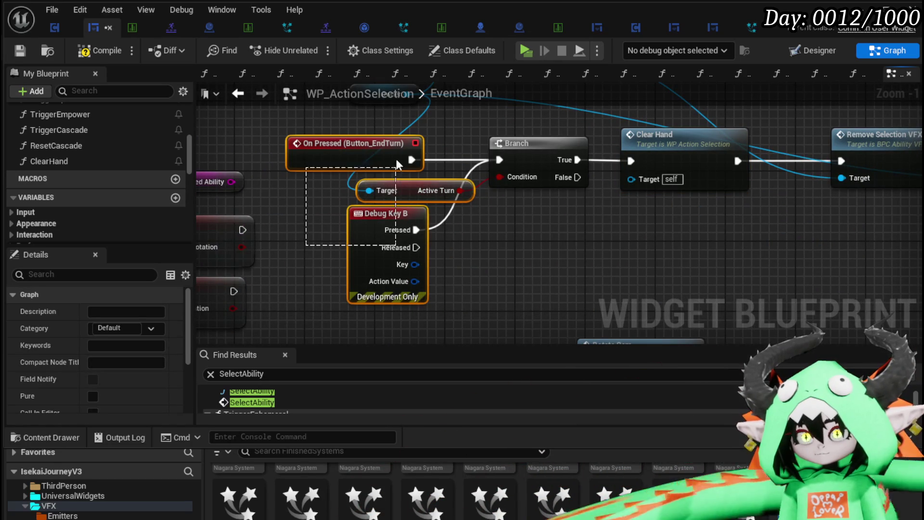
left_click_drag(564, 267, 560, 292)
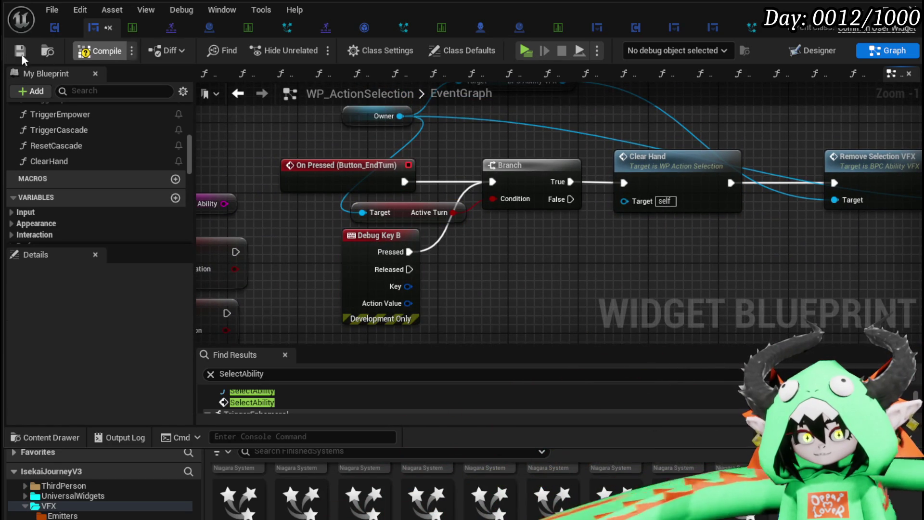
left_click_drag(350, 266, 295, 284)
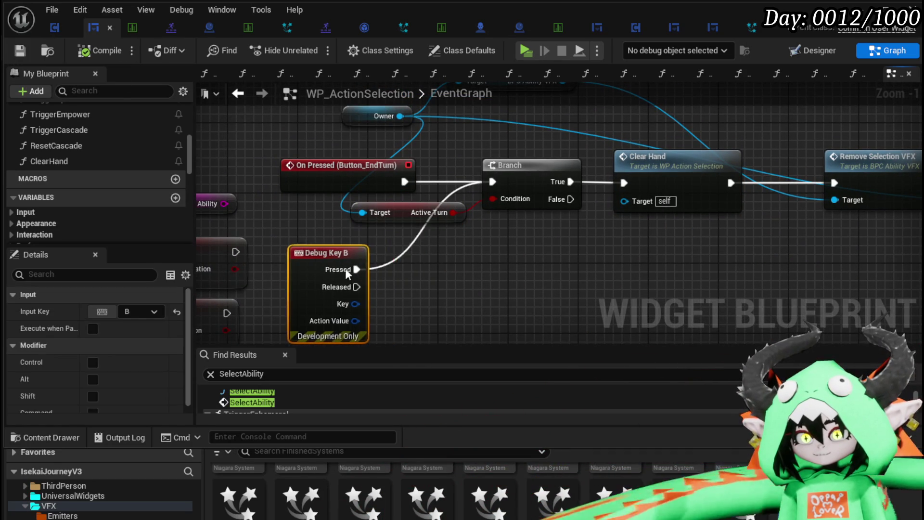
left_click(19, 49)
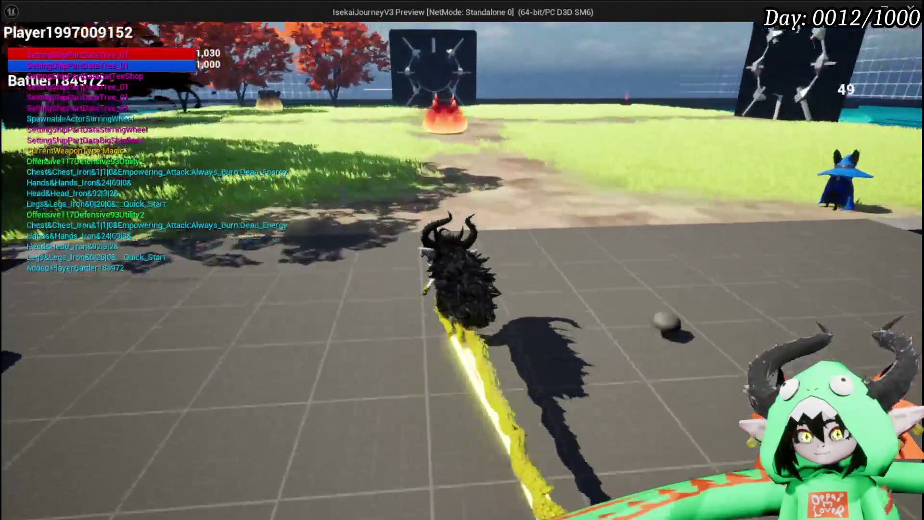
Walk up to the spiked fire slime and attack it to start a battle, then play Giga Buff
key("w")
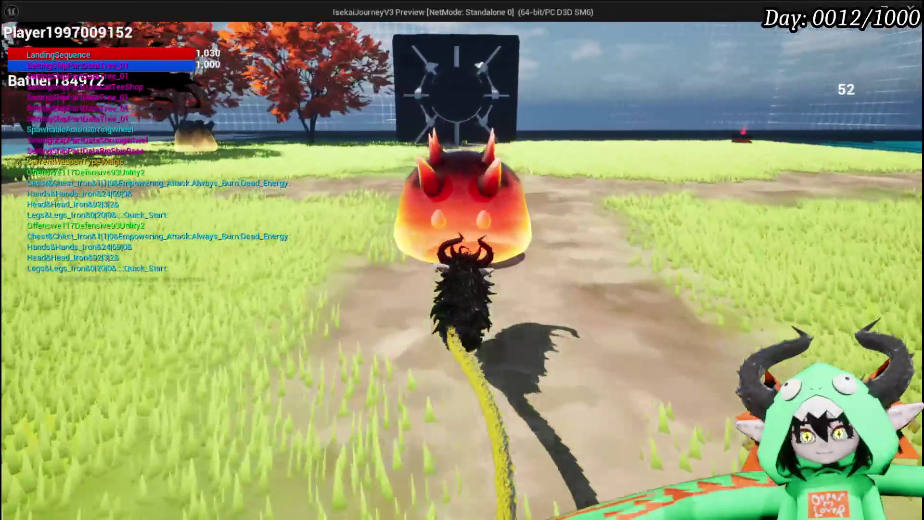
key("w")
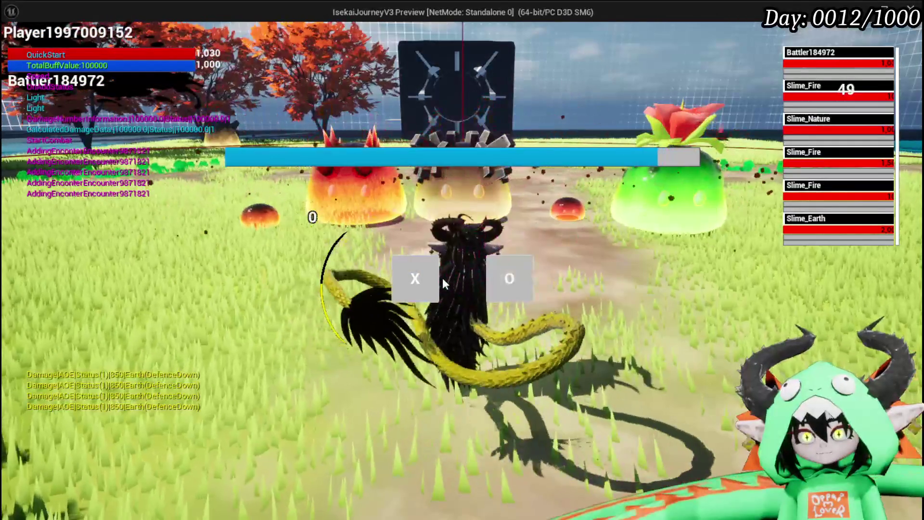
left_click(424, 270)
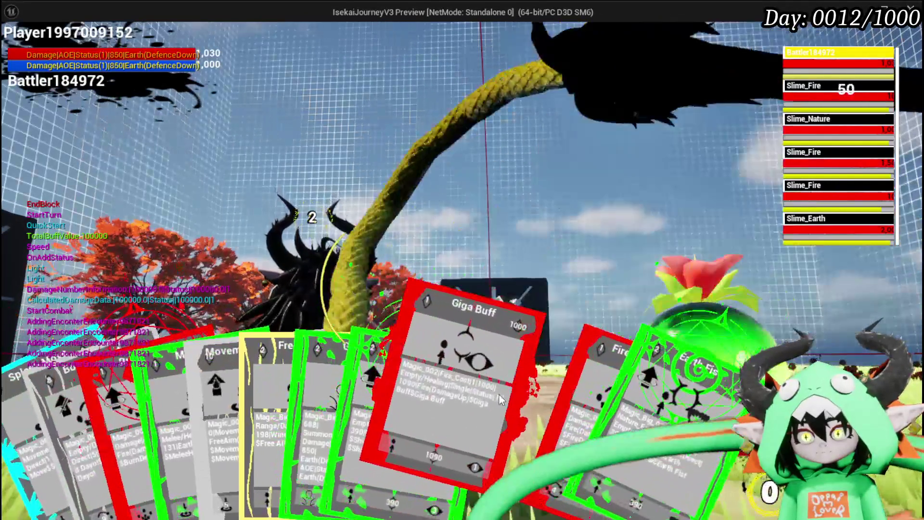
left_click(500, 399)
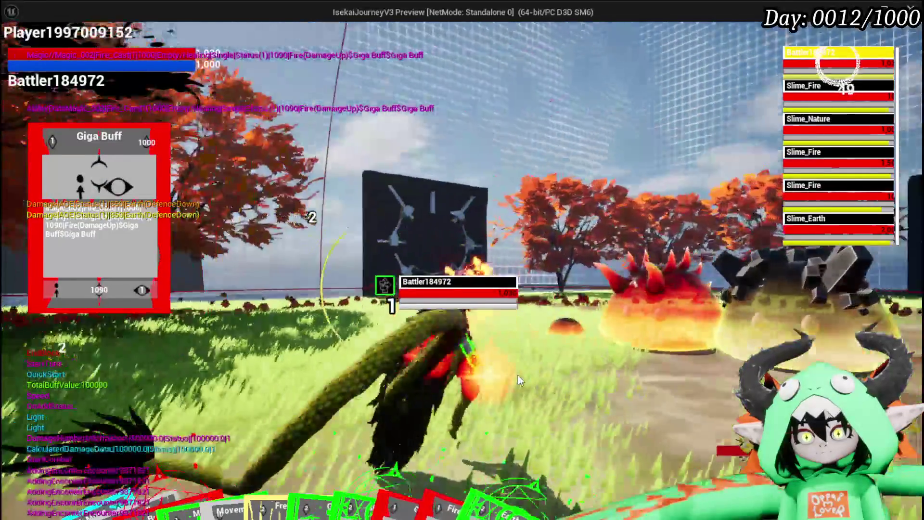
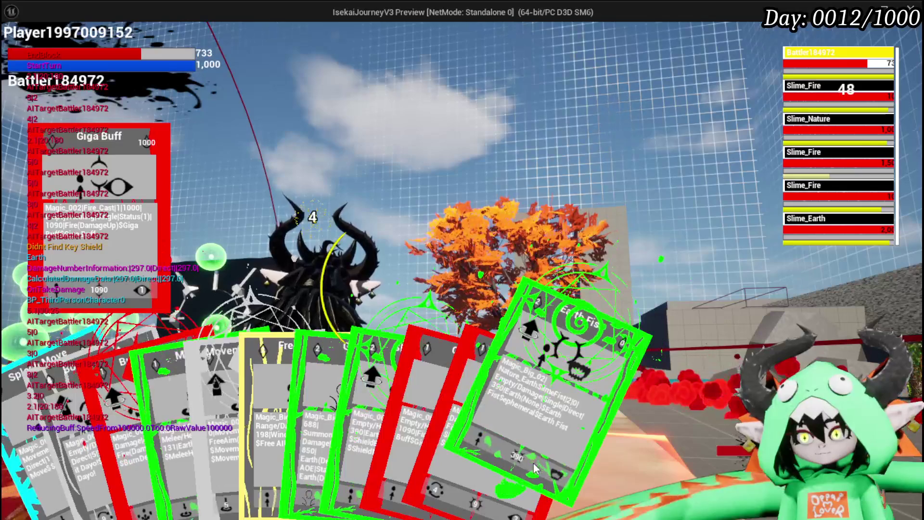
Cast Earth Fist and Free AIM Fire, cycling targets to Slime_Fire and Slime_Nature, then return to the editor
left_click(549, 437)
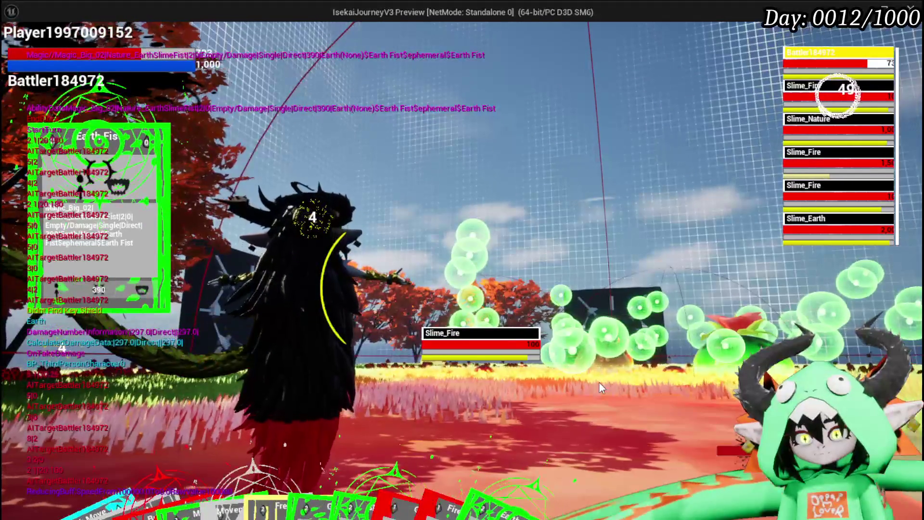
mouse_move(307, 425)
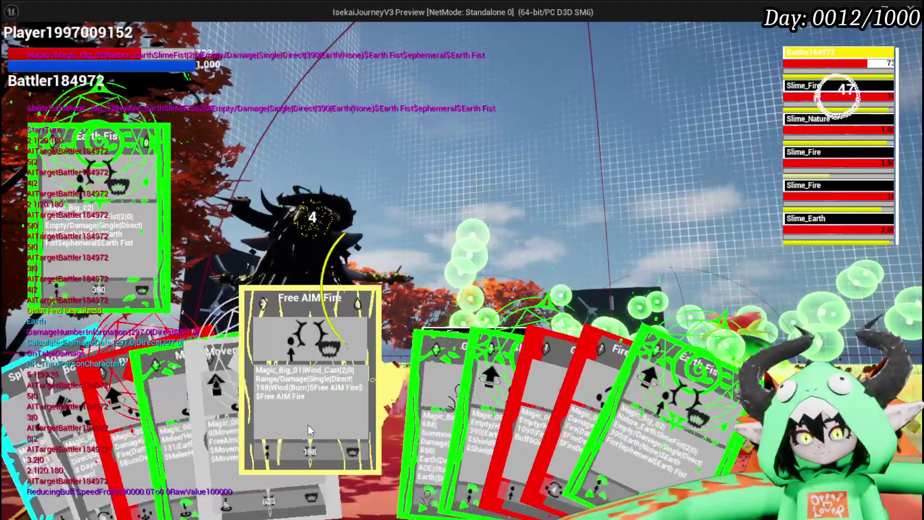
left_click(308, 425)
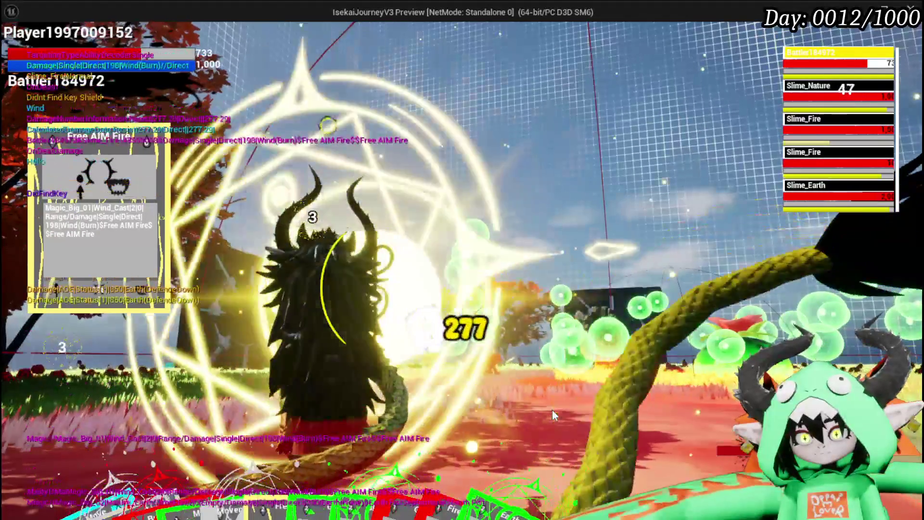
key("e")
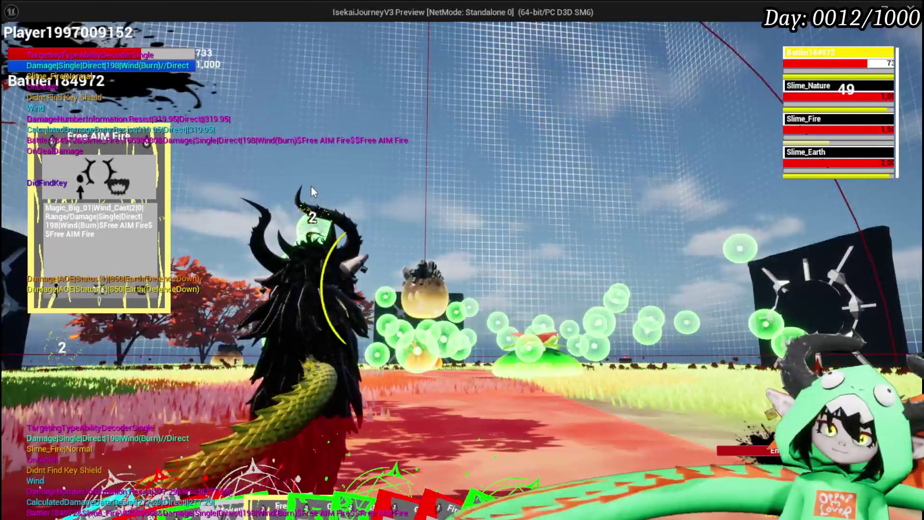
key("e")
key("e")
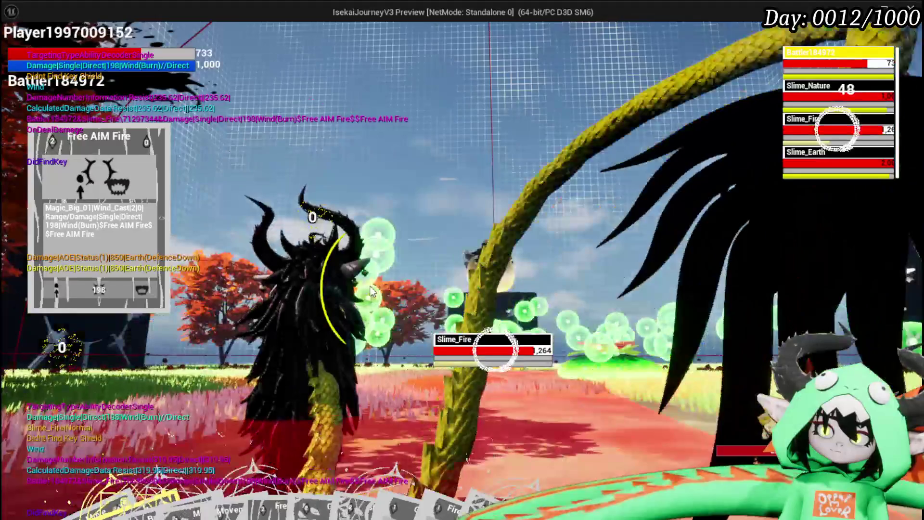
key("alt+Tab")
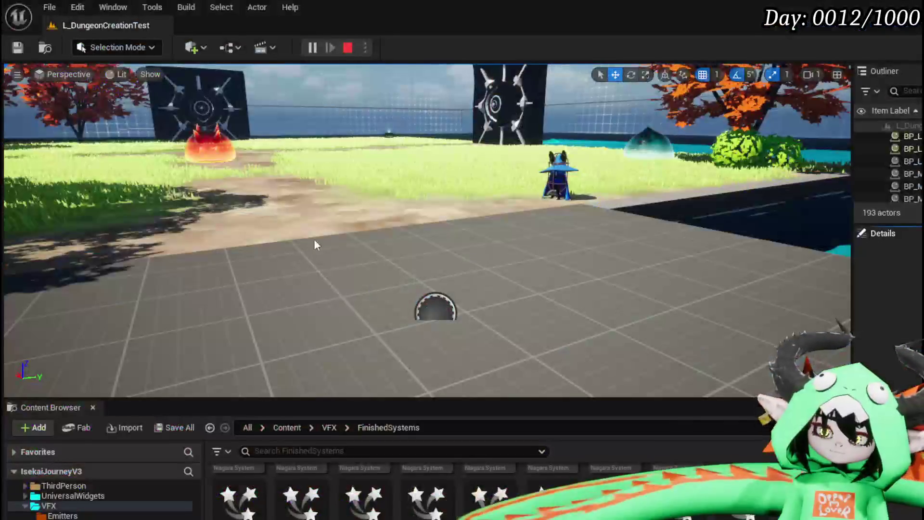
Save the L_DungeonCreationTest level and pan the WP_ActionSelection graph along the end-turn chain
left_click(17, 48)
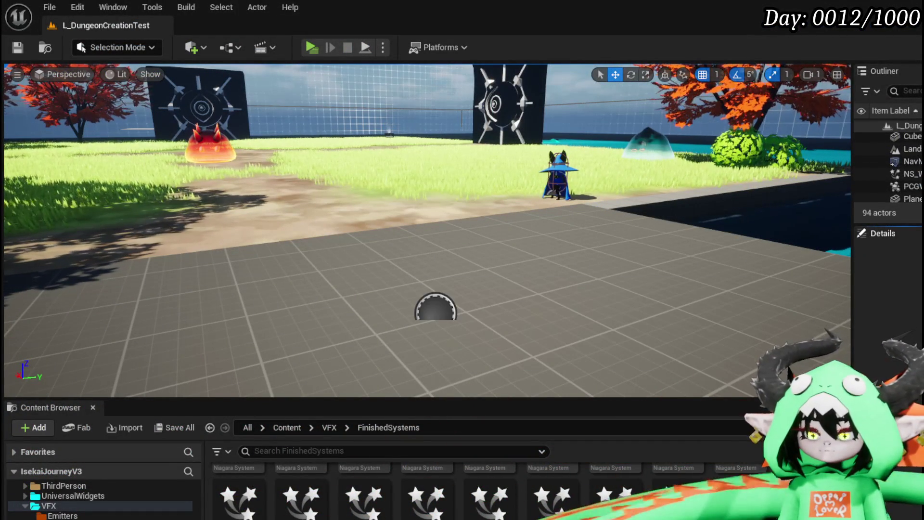
key("alt+Tab")
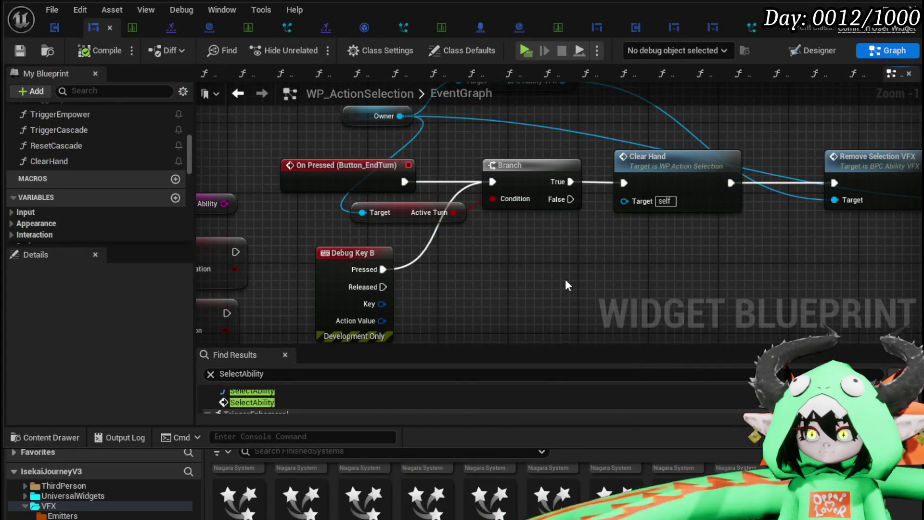
scroll(565, 279, "down", 3)
left_click_drag(565, 279, 459, 259)
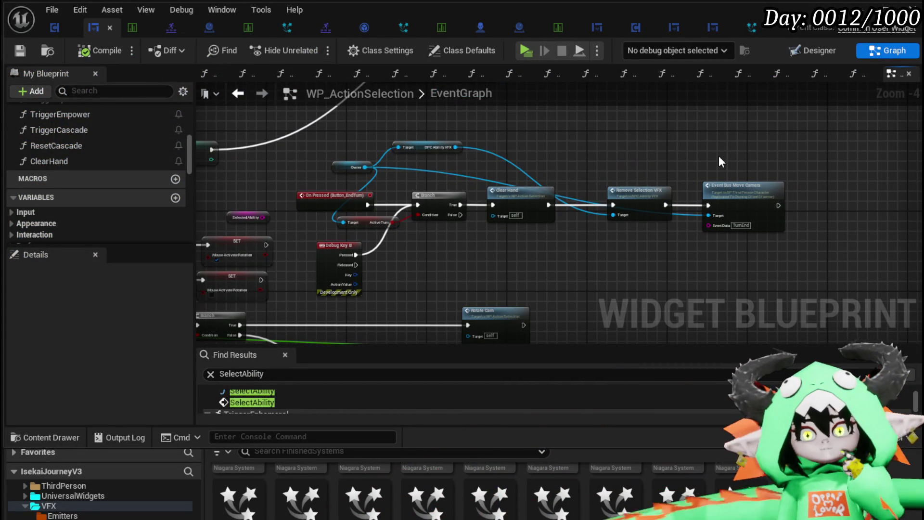
scroll(700, 158, "down", 3)
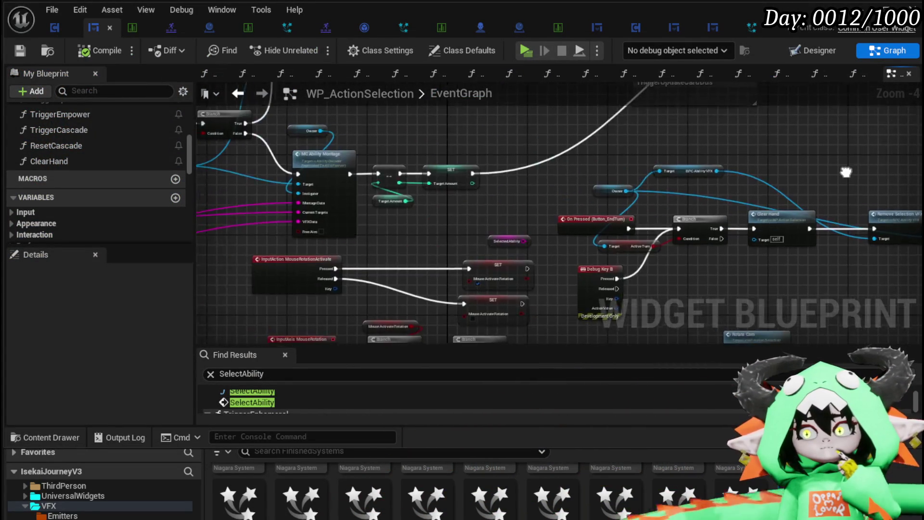
left_click_drag(501, 207, 611, 190)
Locate the Server Free Aim Execution node and open its Server_FreeAimExecution event definition
scroll(477, 228, "up", 4)
left_click_drag(478, 228, 233, 238)
left_click_drag(498, 140, 799, 144)
left_click_drag(423, 165, 779, 170)
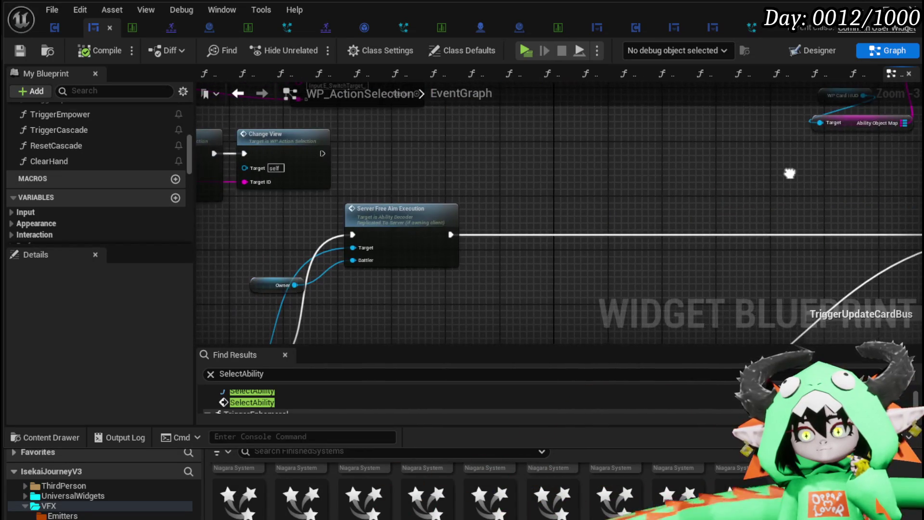
left_click_drag(497, 264, 498, 165)
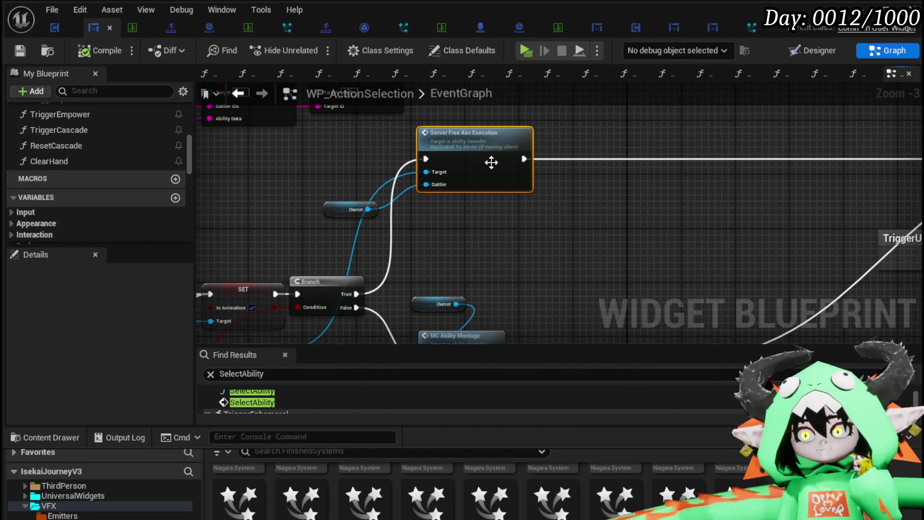
double_click(486, 160)
scroll(411, 139, "down", 7)
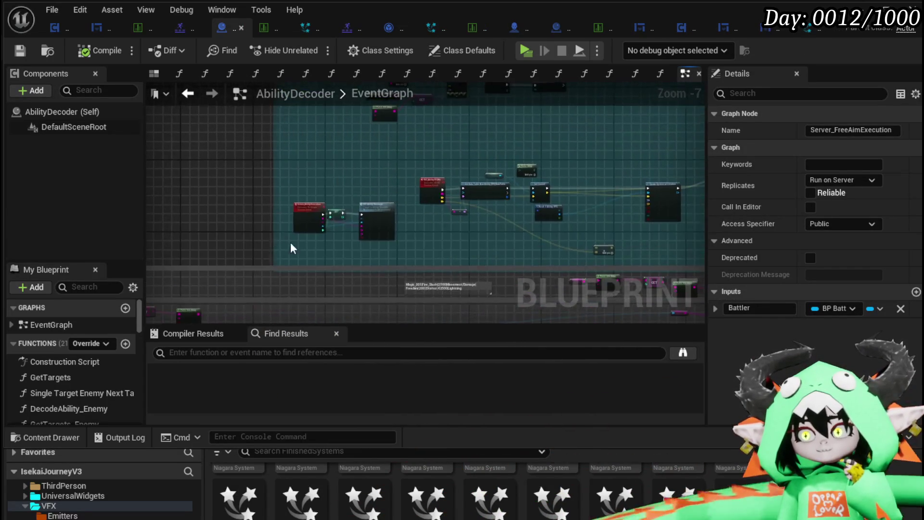
scroll(414, 161, "down", 4)
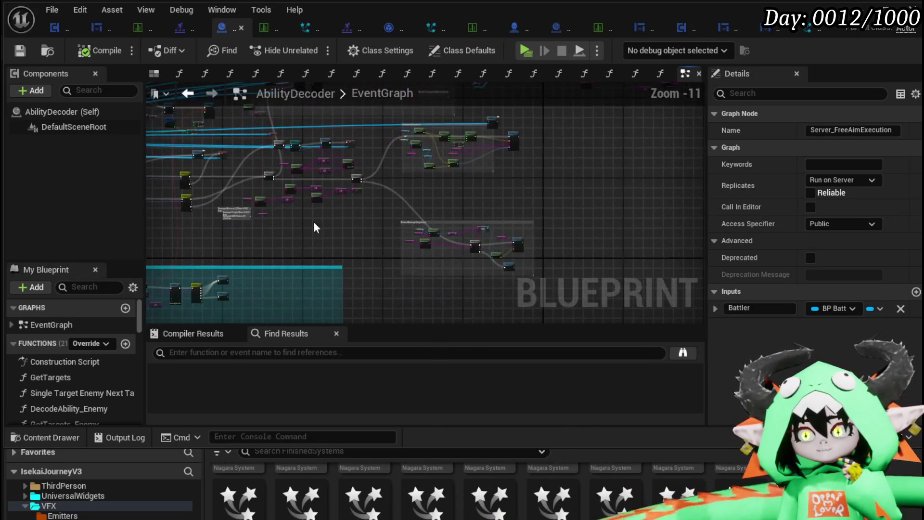
scroll(255, 193, "up", 4)
mouse_move(215, 149)
left_mouse_down()
mouse_move(433, 208)
mouse_move(450, 232)
mouse_move(406, 173)
mouse_move(337, 209)
mouse_move(459, 155)
mouse_move(346, 264)
mouse_move(363, 185)
mouse_move(485, 234)
mouse_move(452, 218)
mouse_move(434, 221)
left_mouse_up()
scroll(485, 234, "up", 5)
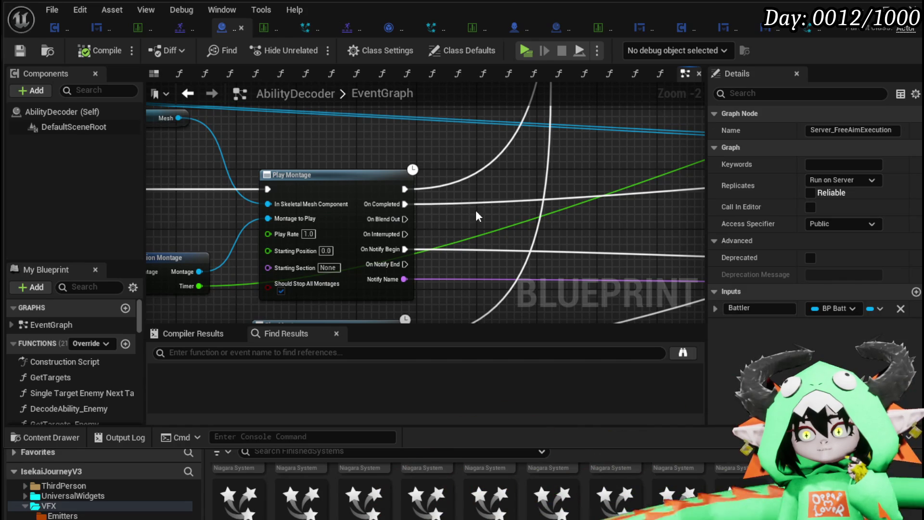
scroll(476, 210, "down", 2)
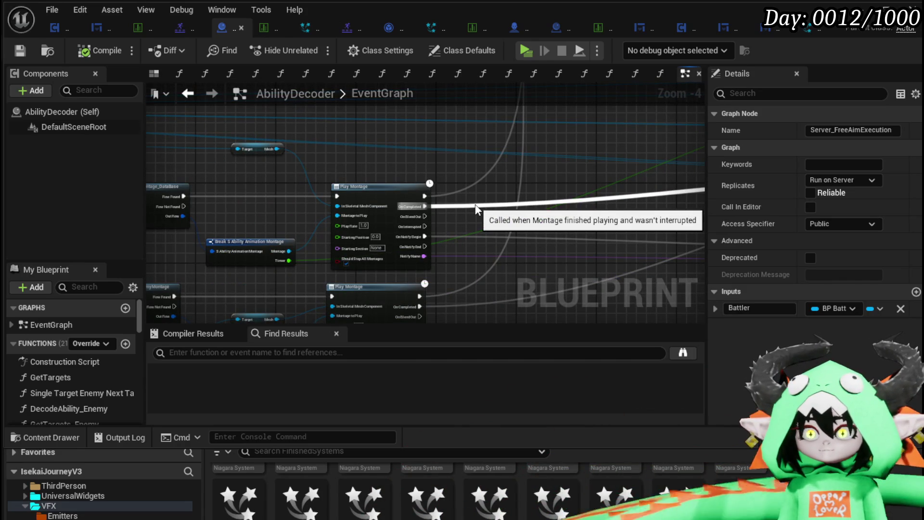
scroll(568, 178, "down", 4)
left_click_drag(553, 177, 341, 180)
scroll(324, 204, "up", 8)
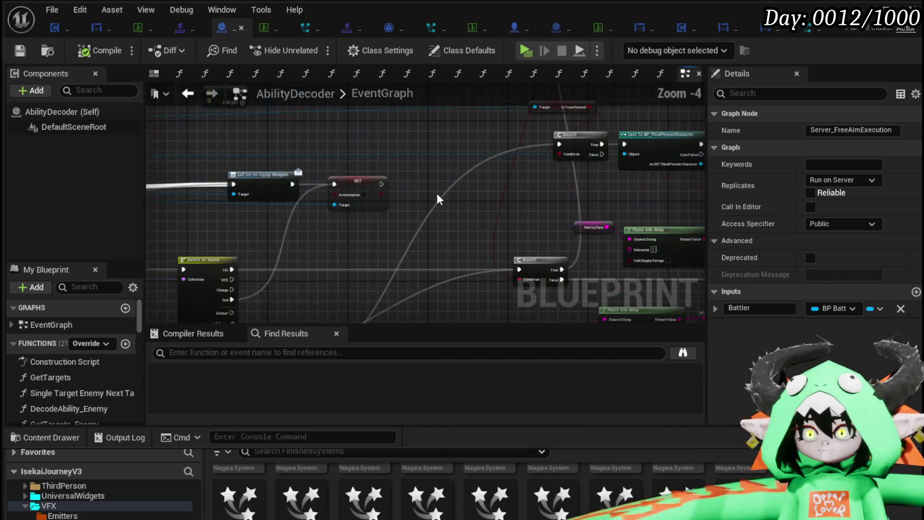
mouse_move(359, 256)
left_mouse_down()
mouse_move(506, 128)
mouse_move(374, 225)
mouse_move(479, 256)
left_mouse_up()
scroll(507, 128, "down", 2)
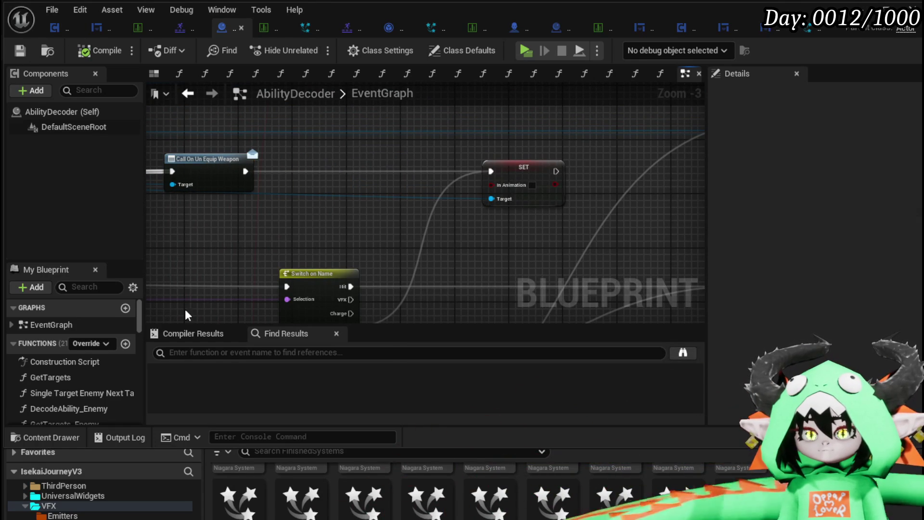
scroll(85, 359, "down", 10)
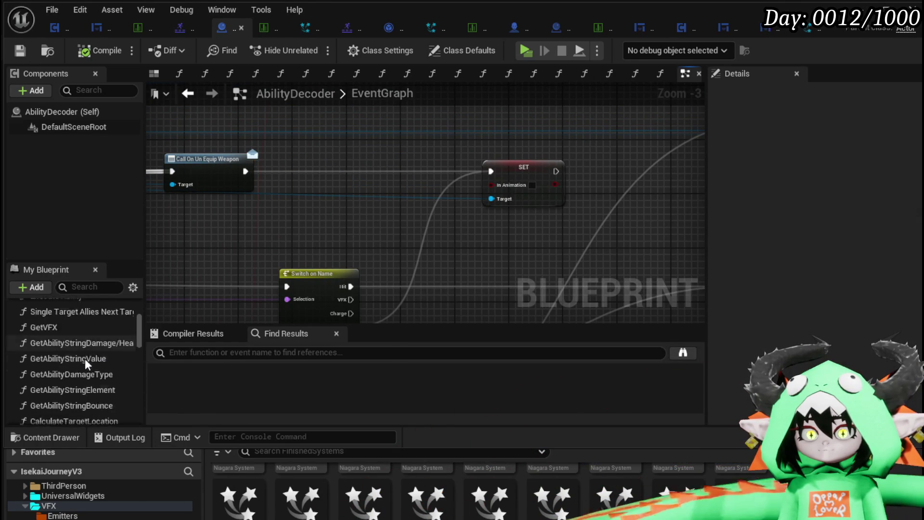
scroll(85, 359, "down", 5)
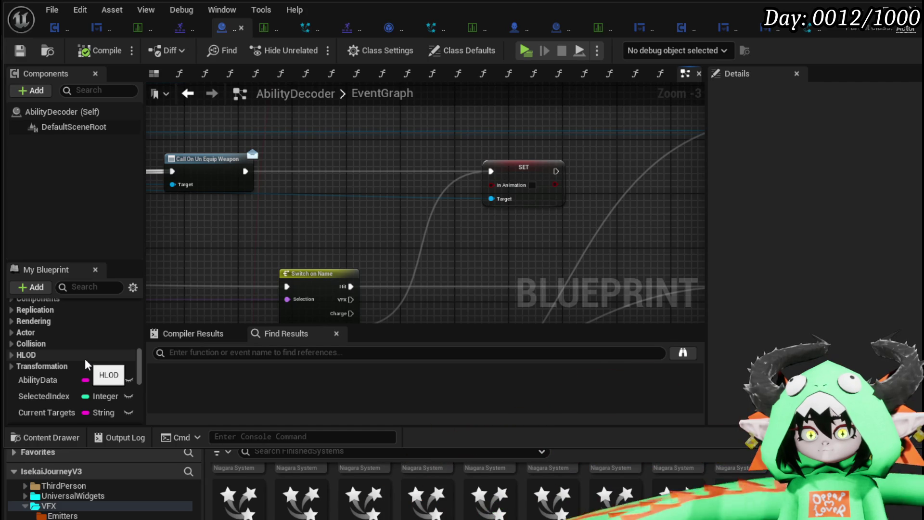
scroll(85, 357, "down", 10)
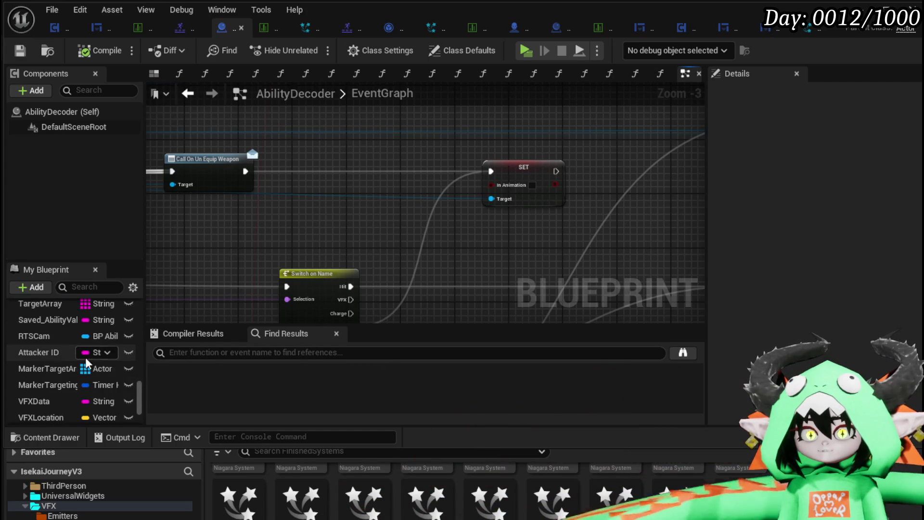
scroll(73, 356, "up", 15)
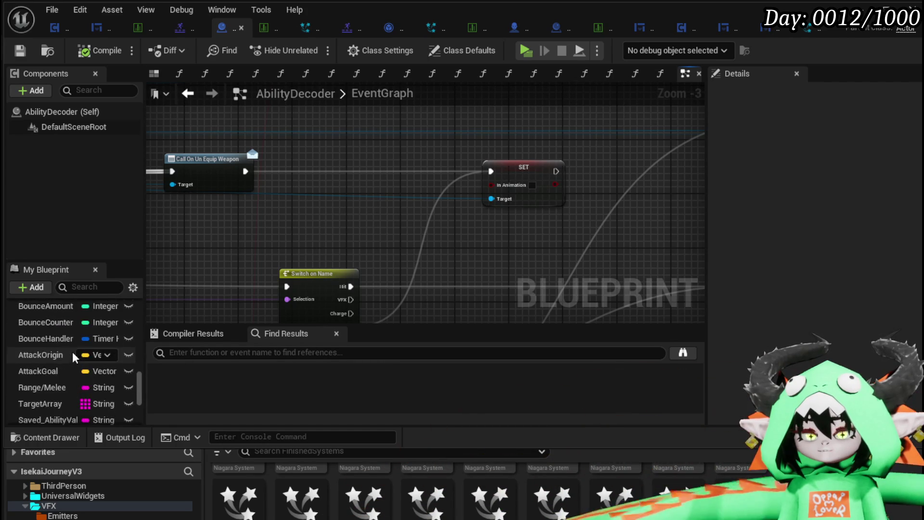
scroll(73, 356, "up", 10)
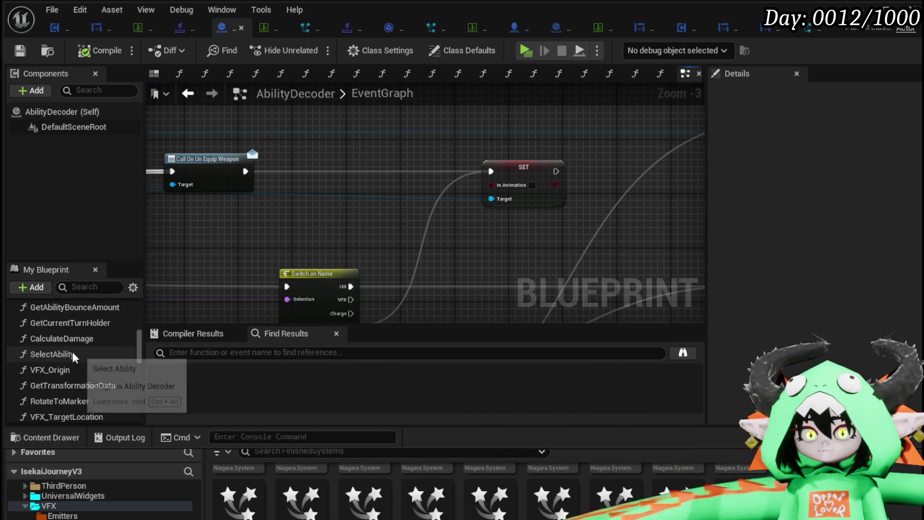
scroll(72, 350, "up", 5)
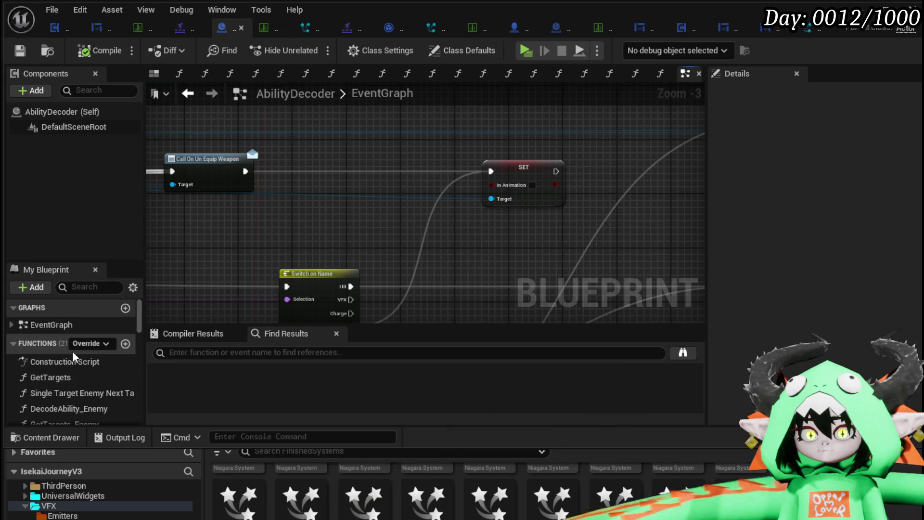
scroll(87, 374, "down", 3)
scroll(87, 373, "down", 5)
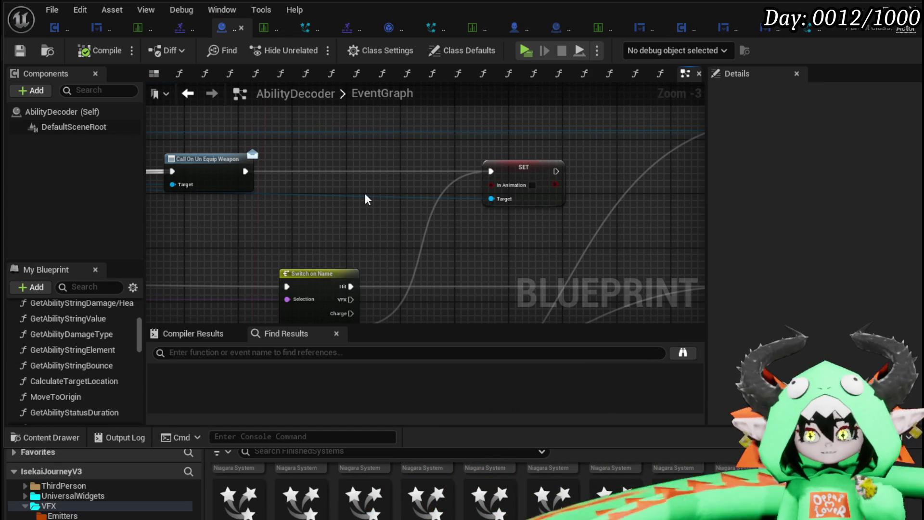
scroll(371, 194, "down", 9)
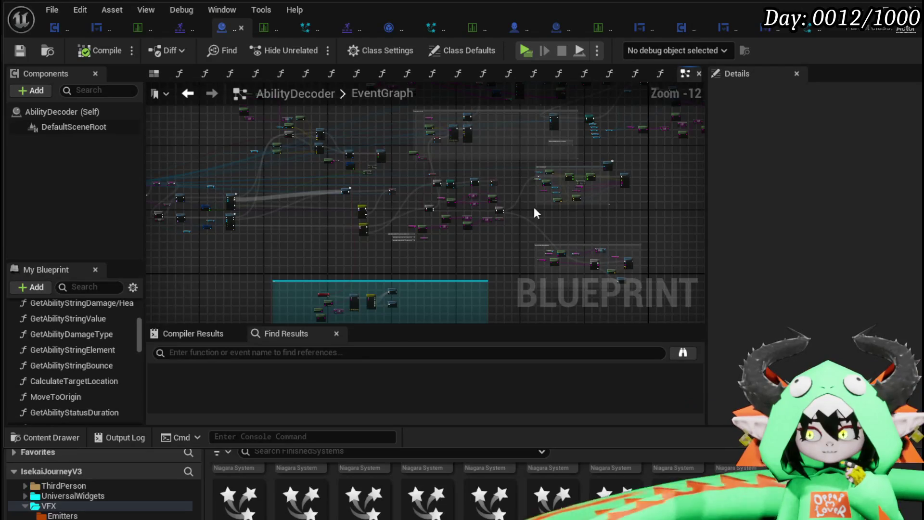
scroll(299, 193, "up", 9)
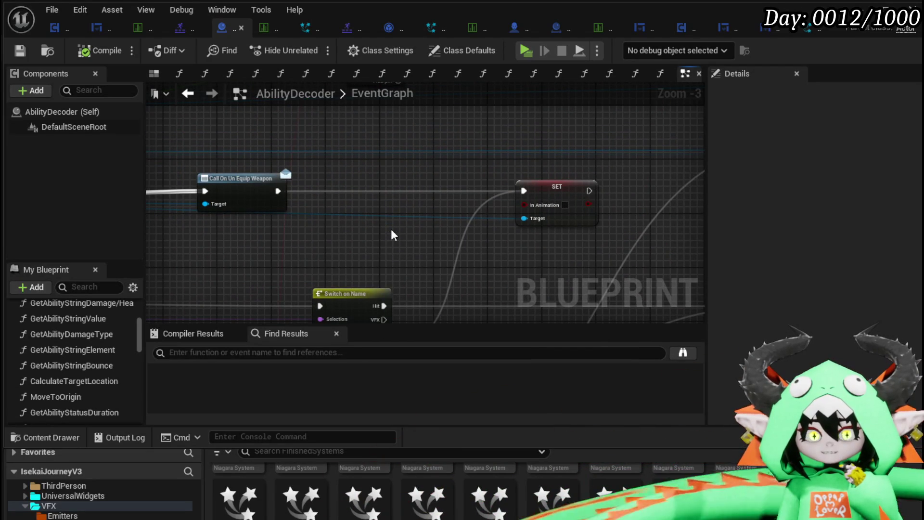
scroll(116, 346, "down", 3)
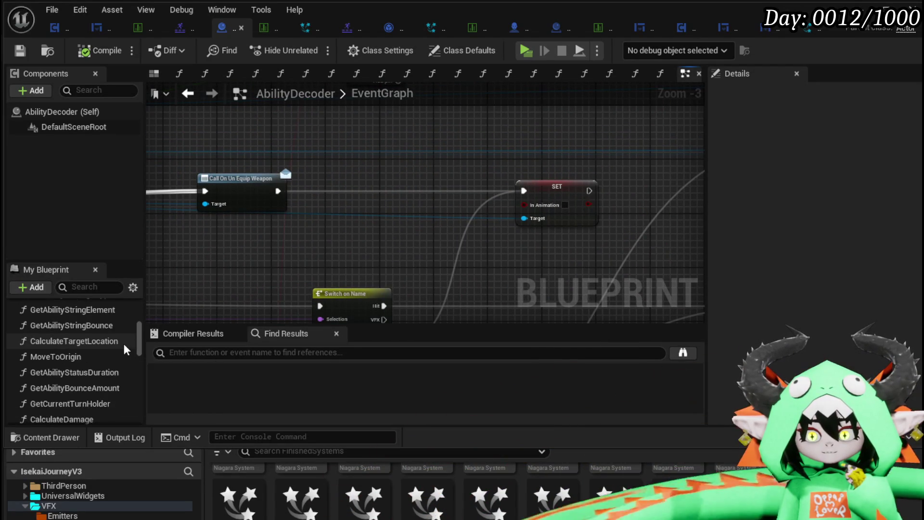
scroll(120, 337, "down", 4)
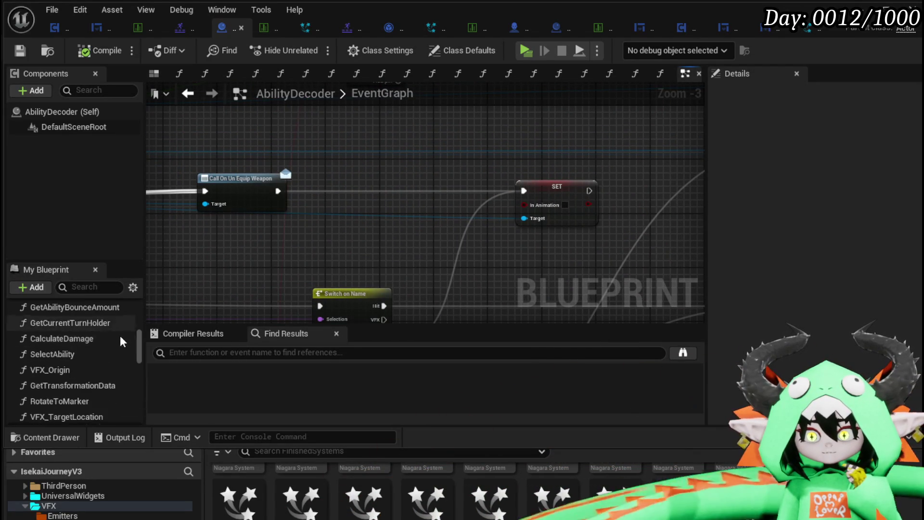
scroll(120, 339, "up", 5)
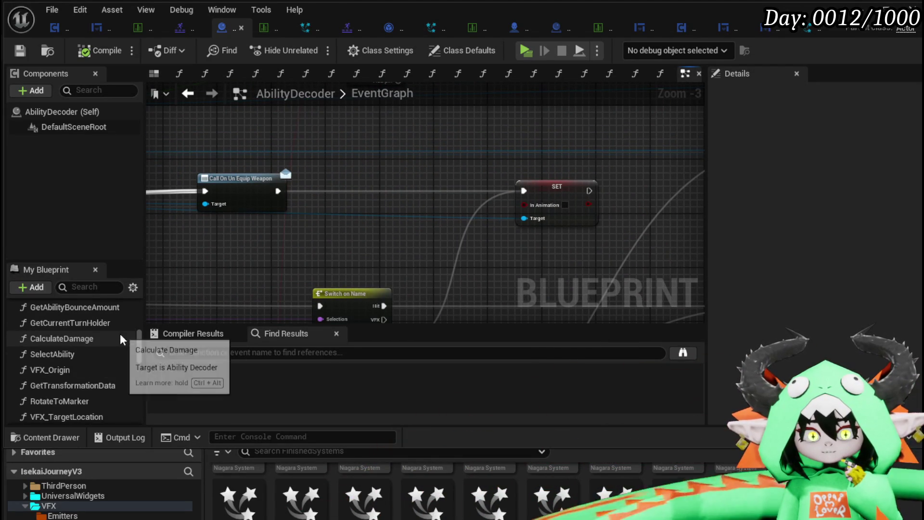
scroll(119, 337, "up", 1)
scroll(119, 337, "up", 3)
scroll(118, 330, "up", 3)
scroll(117, 329, "down", 3)
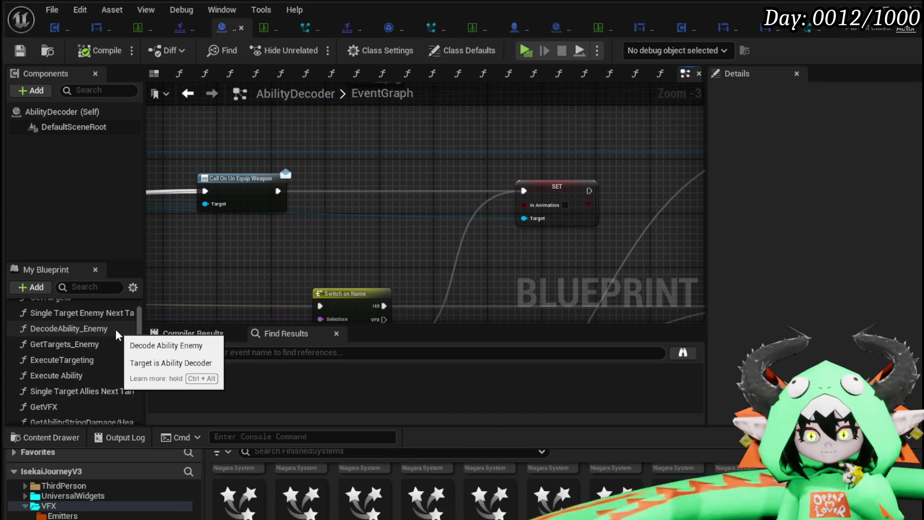
scroll(115, 330, "down", 2)
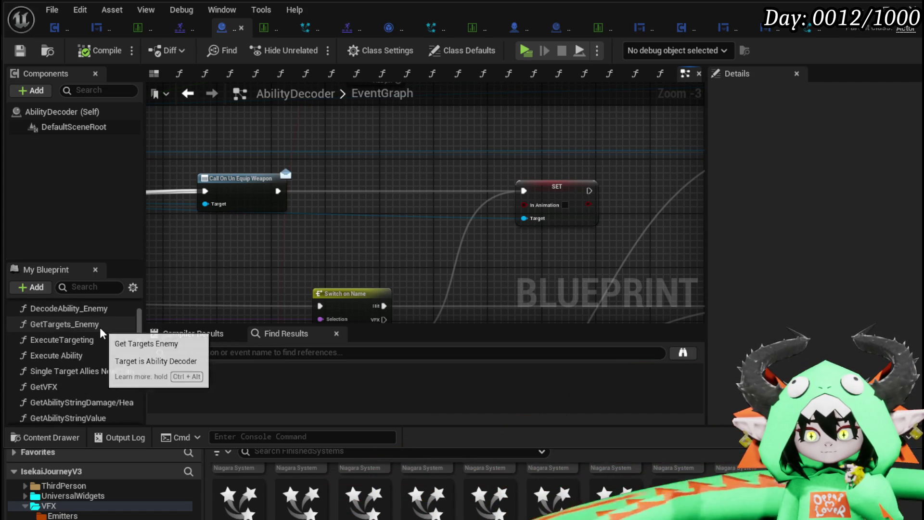
scroll(100, 356, "down", 2)
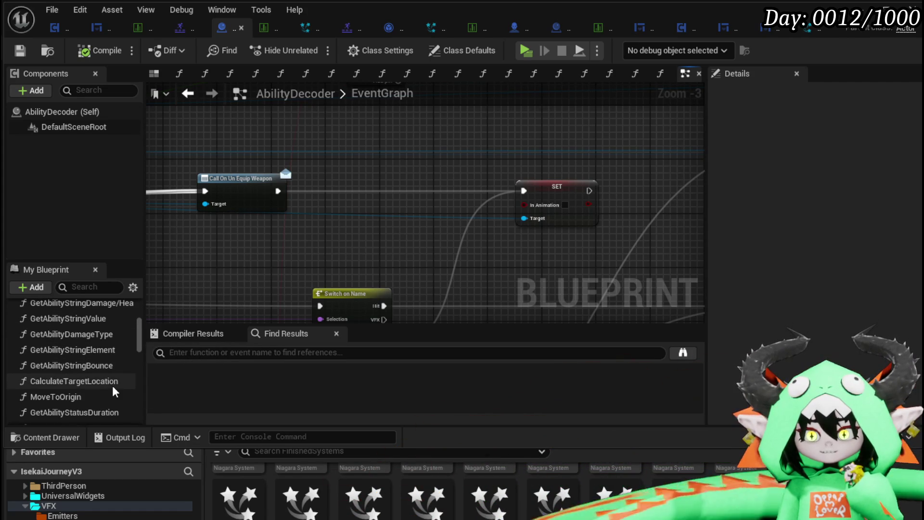
scroll(112, 385, "down", 1)
scroll(112, 385, "down", 1)
scroll(112, 385, "down", 1)
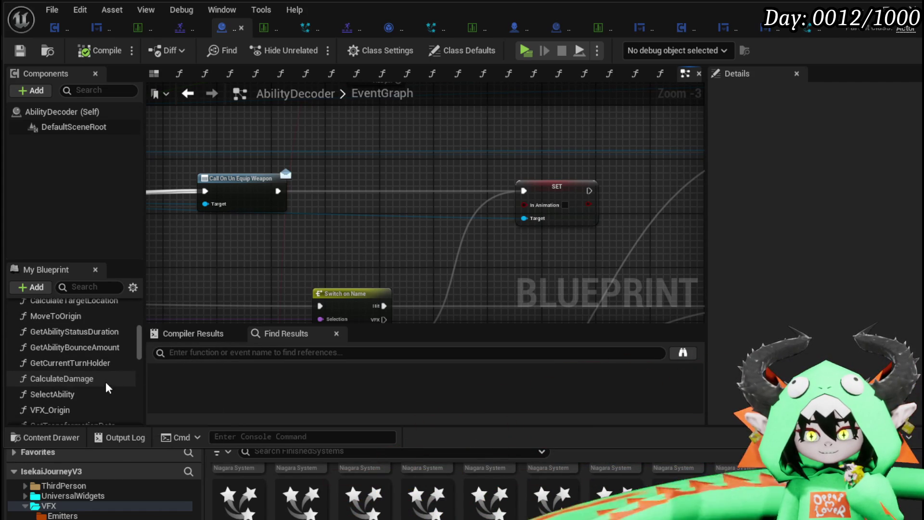
Add Get Current Turn Holder and cast its Battler to BP_ThirdPersonCharacter, fed by On Un Equip Weapon's exec
left_click_drag(50, 360, 236, 121)
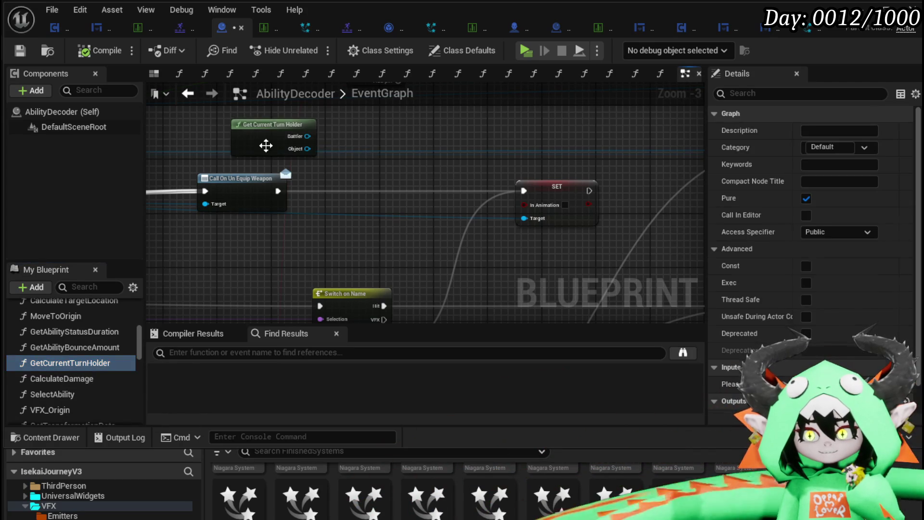
scroll(276, 195, "up", 2)
left_click_drag(263, 197, 316, 203)
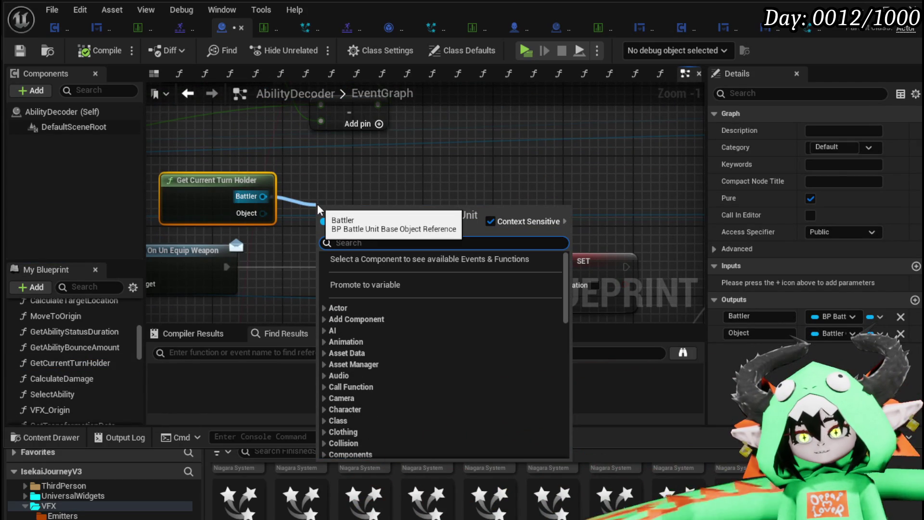
type("cast to")
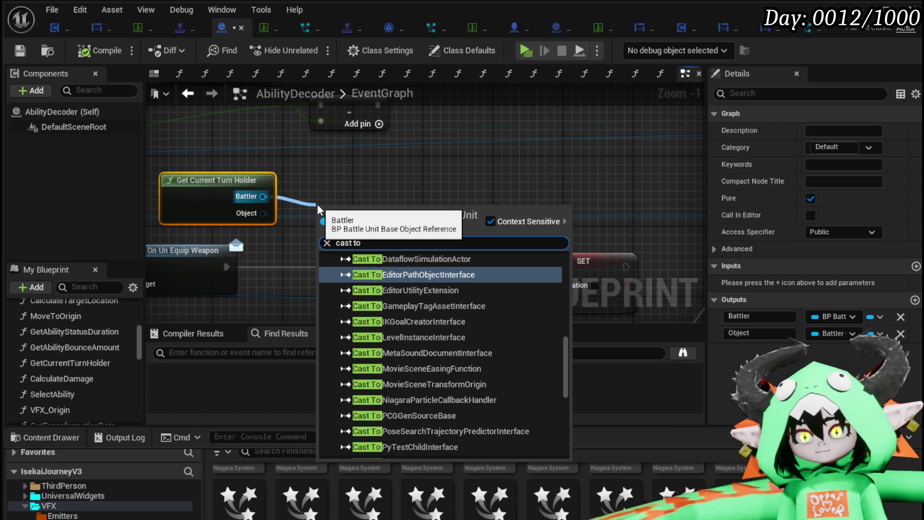
type(" third")
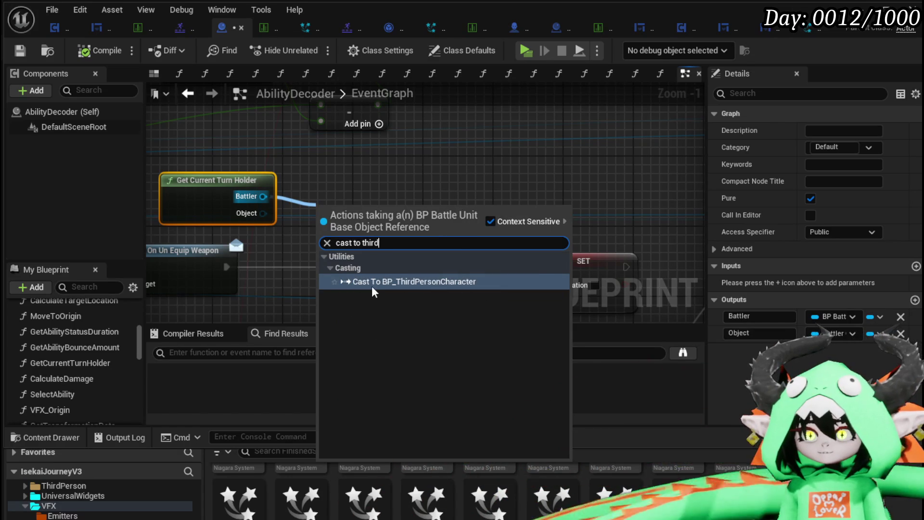
key("Return")
left_click_drag(361, 223, 293, 261)
left_click_drag(226, 266, 268, 266)
Search 'ability vfx' among actions for the cast's character output
mouse_move(549, 265)
left_mouse_down()
mouse_move(403, 243)
mouse_move(498, 243)
left_mouse_up()
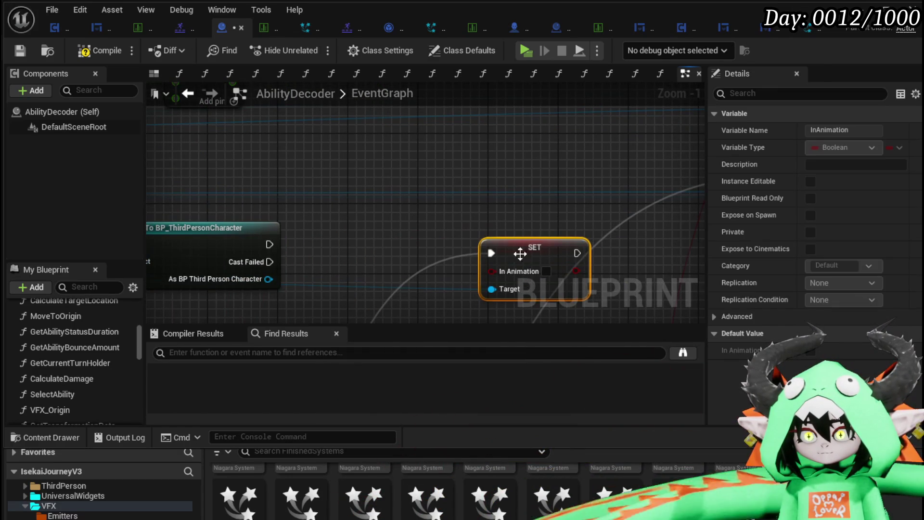
left_click_drag(268, 279, 368, 241)
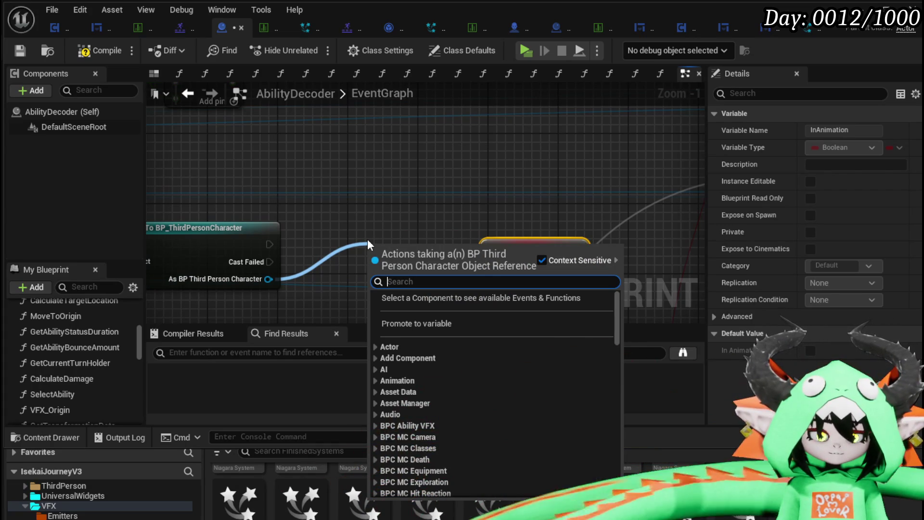
type("ability")
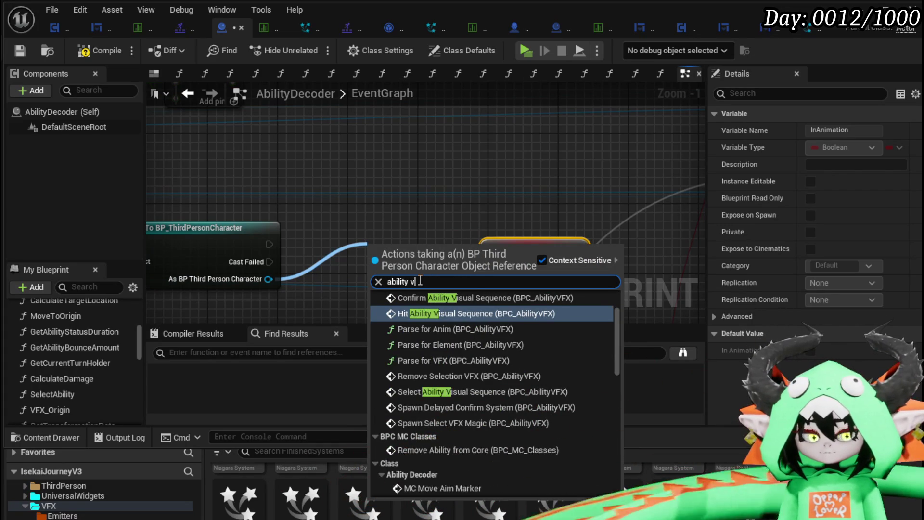
type(" vfx")
scroll(608, 467, "down", 10)
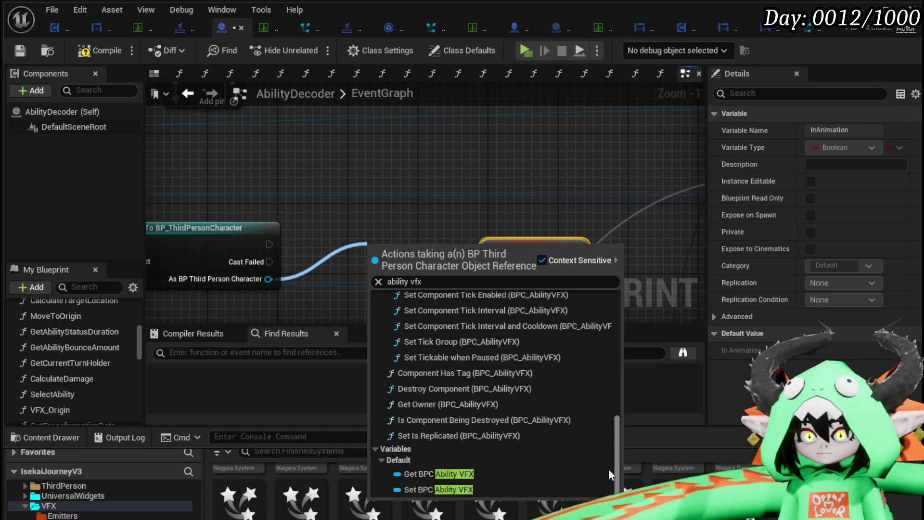
Get the character's BPC Ability VFX and add a Select Ability Visual Sequence call above SET
left_click(457, 471)
mouse_move(424, 251)
left_mouse_down()
mouse_move(225, 301)
mouse_move(209, 272)
mouse_move(226, 287)
mouse_move(302, 278)
mouse_move(313, 264)
left_mouse_up()
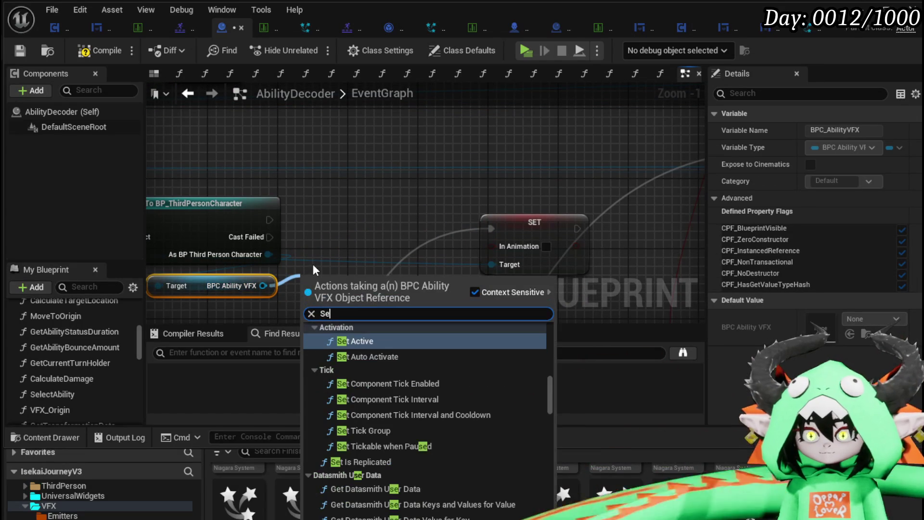
type("Select")
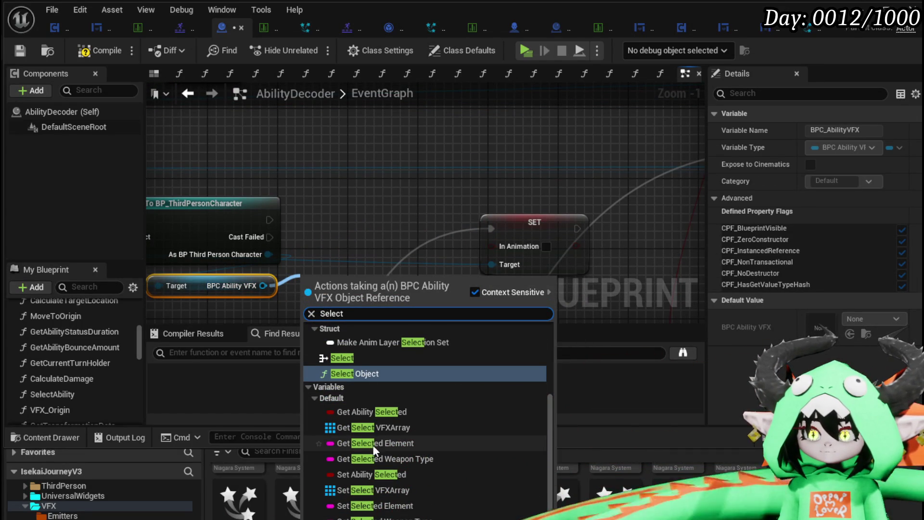
scroll(405, 390, "up", 3)
scroll(403, 388, "up", 3)
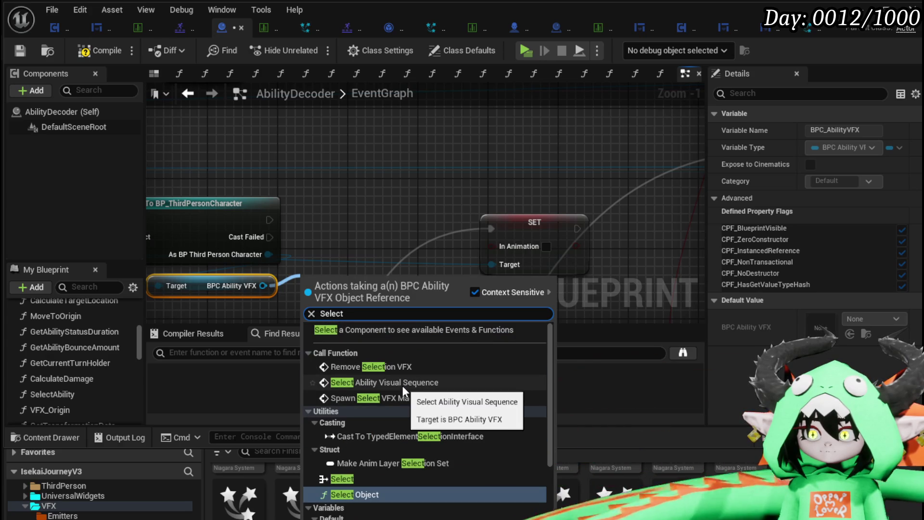
left_click(400, 383)
left_click_drag(368, 284, 367, 203)
Wire exec from the cast through Select Ability Visual Sequence into the SET In Animation node
left_click_drag(271, 220, 314, 224)
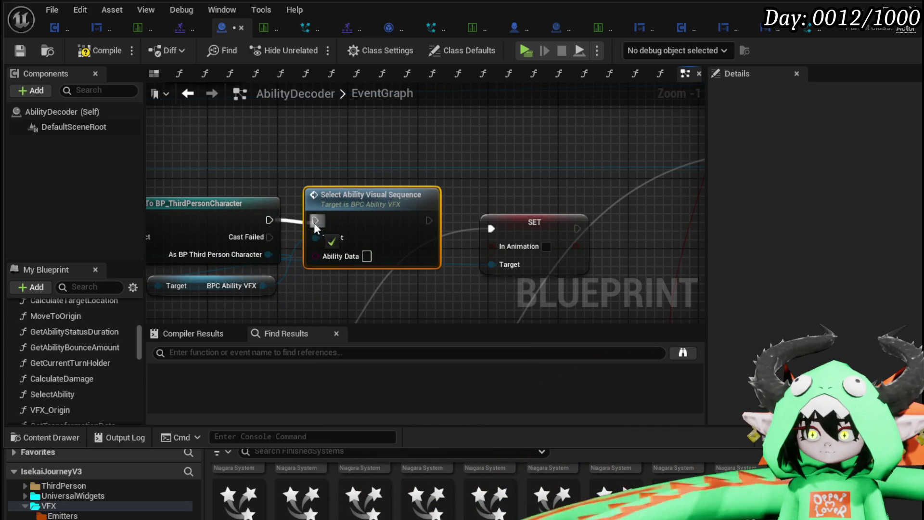
left_click_drag(430, 224, 548, 219)
left_click_drag(351, 206, 363, 214)
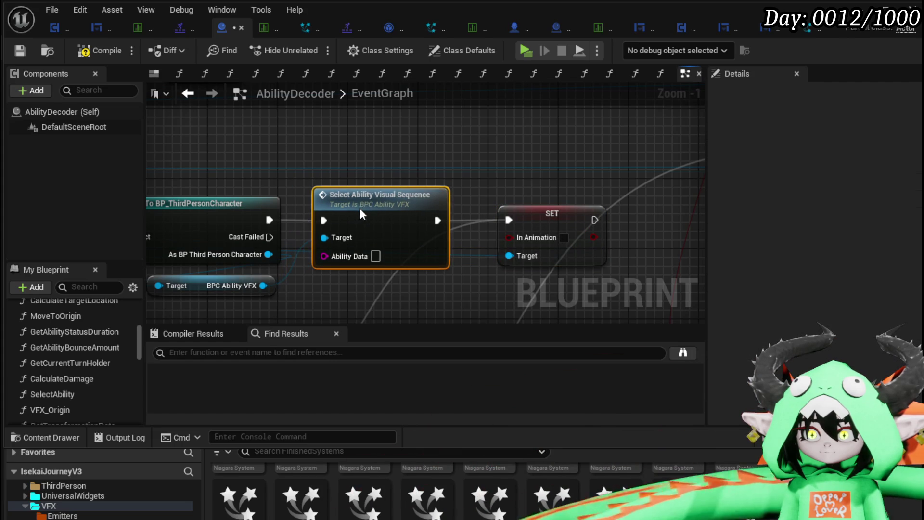
scroll(369, 210, "down", 2)
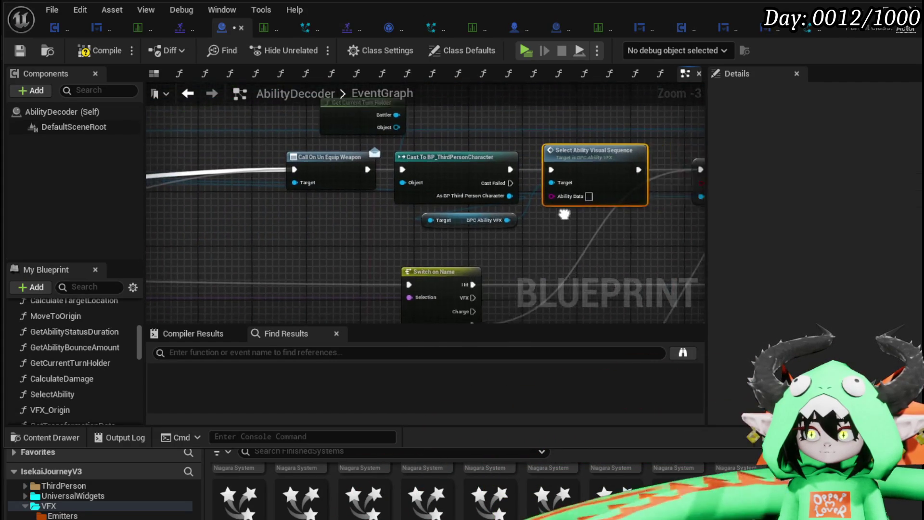
scroll(313, 238, "down", 4)
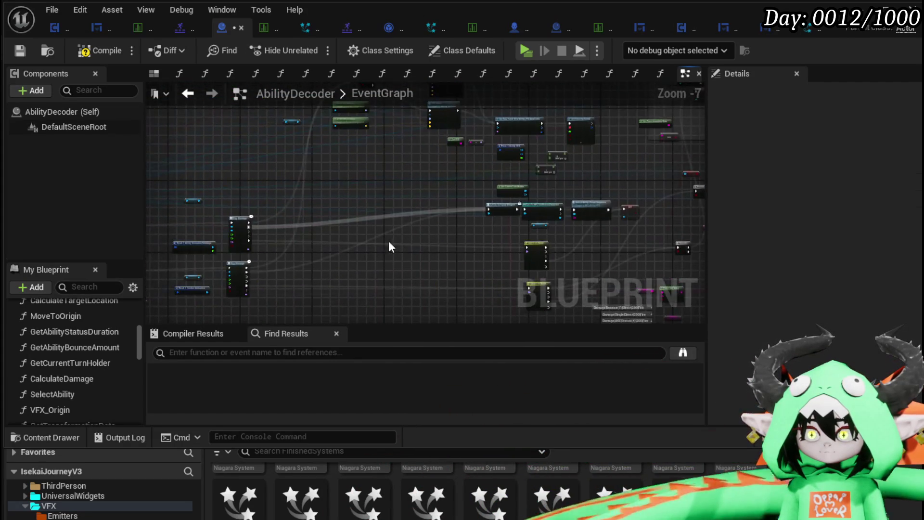
scroll(303, 237, "up", 3)
scroll(303, 237, "up", 2)
scroll(491, 200, "down", 5)
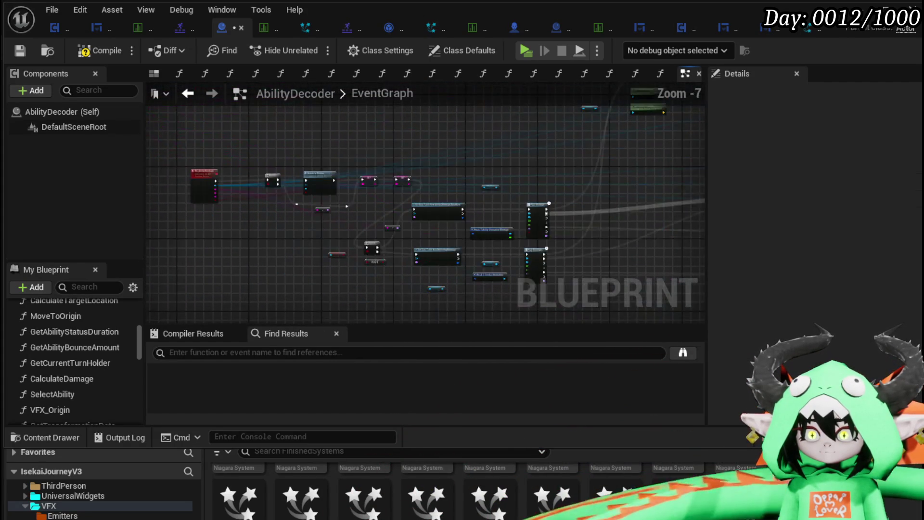
scroll(420, 218, "up", 2)
scroll(531, 232, "up", 2)
mouse_move(531, 232)
left_mouse_down()
mouse_move(274, 248)
mouse_move(269, 222)
left_mouse_up()
scroll(106, 325, "down", 5)
scroll(106, 325, "up", 3)
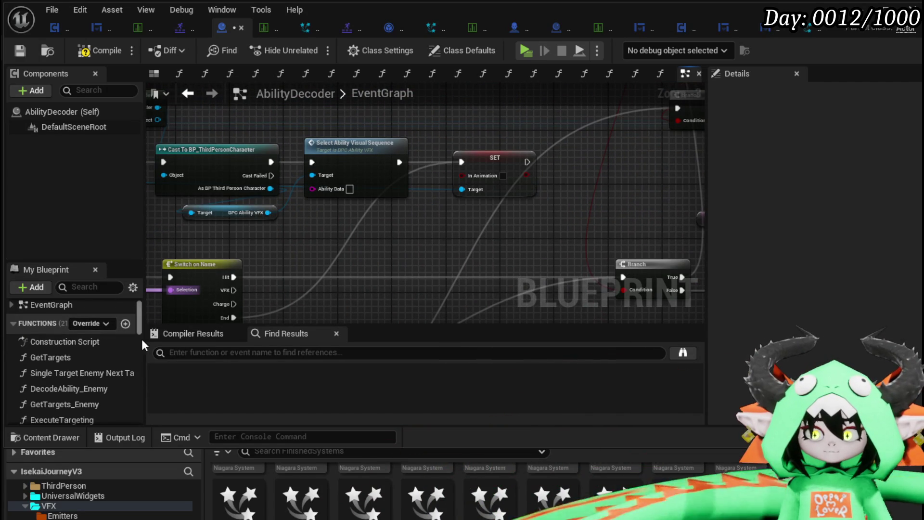
scroll(114, 339, "down", 2)
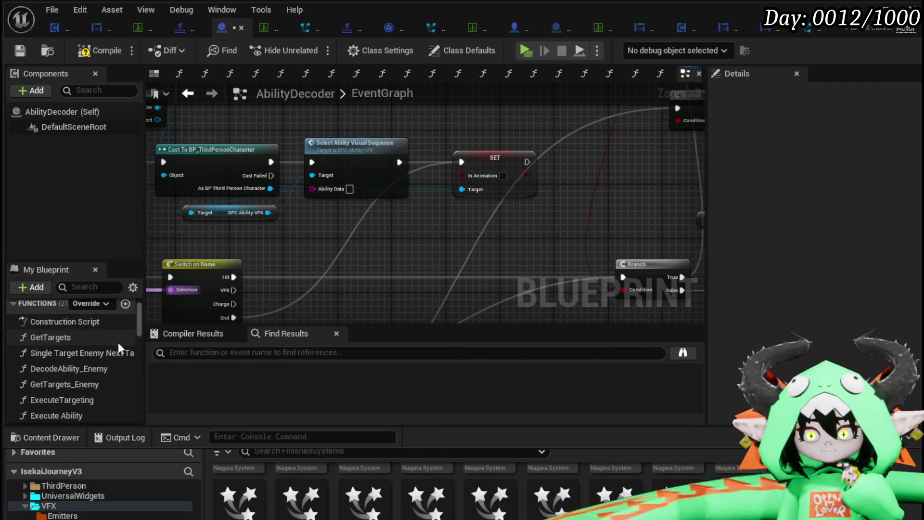
scroll(117, 342, "down", 1)
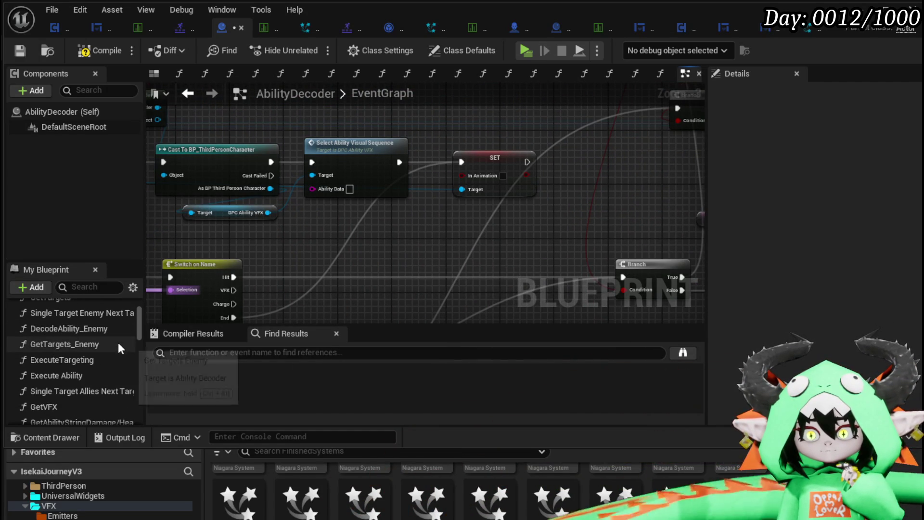
scroll(109, 392, "down", 1)
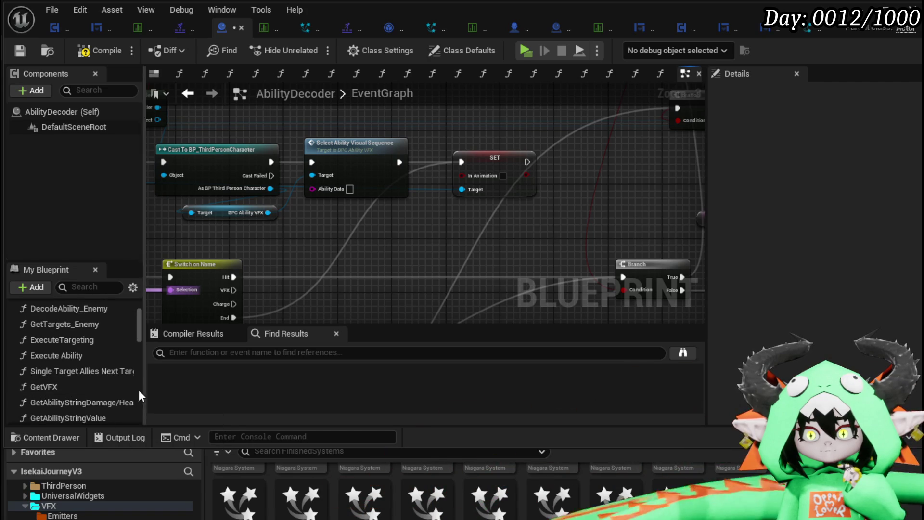
scroll(115, 387, "down", 4)
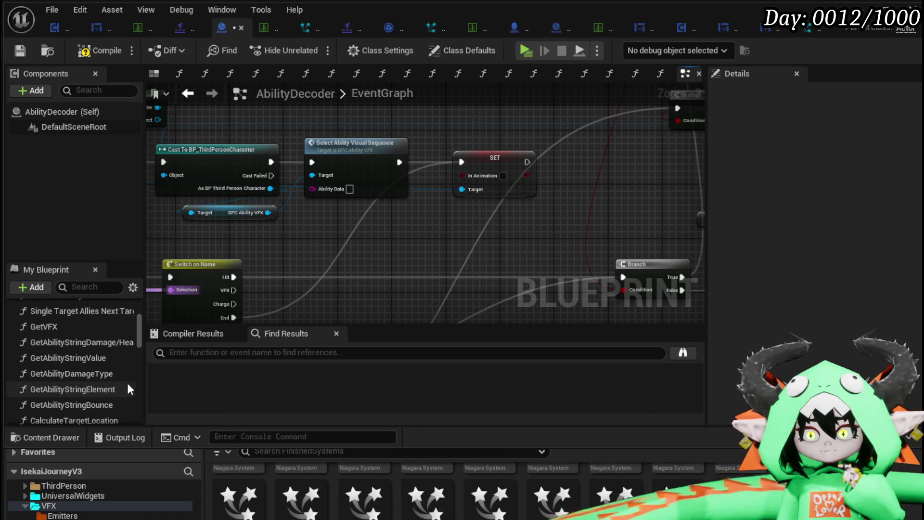
scroll(127, 382, "up", 3)
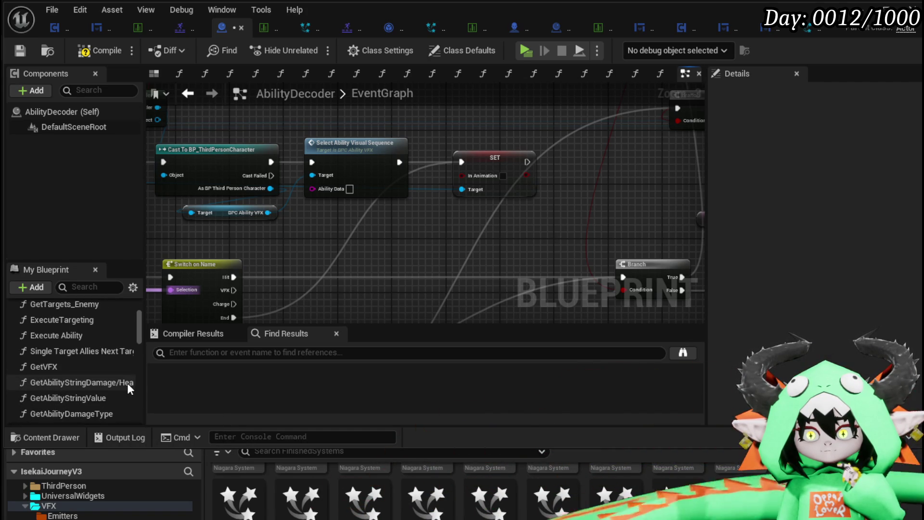
scroll(127, 383, "up", 2)
scroll(127, 382, "up", 1)
scroll(127, 382, "down", 5)
scroll(128, 376, "down", 10)
Add an AbilityData getter and feed it into Select Ability Visual Sequence
left_click(83, 380)
left_click(397, 233)
mouse_move(38, 376)
left_mouse_down()
mouse_move(355, 238)
mouse_move(287, 218)
mouse_move(310, 190)
mouse_move(312, 210)
mouse_move(385, 161)
mouse_move(417, 168)
left_mouse_up()
left_click(319, 241)
left_click(406, 244)
left_click(347, 160)
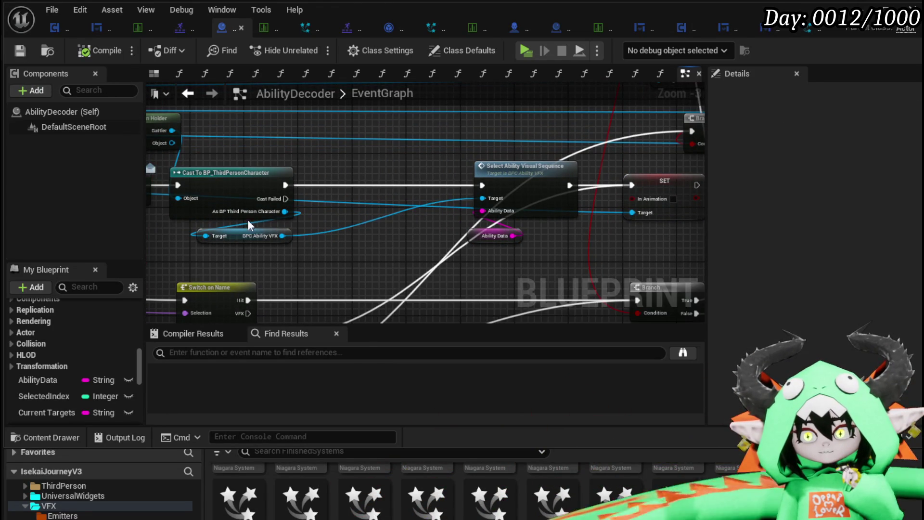
Shift the turn-holder, cast, Select Ability Visual Sequence and SET node groups left, then deselect
left_click_drag(213, 264, 388, 128)
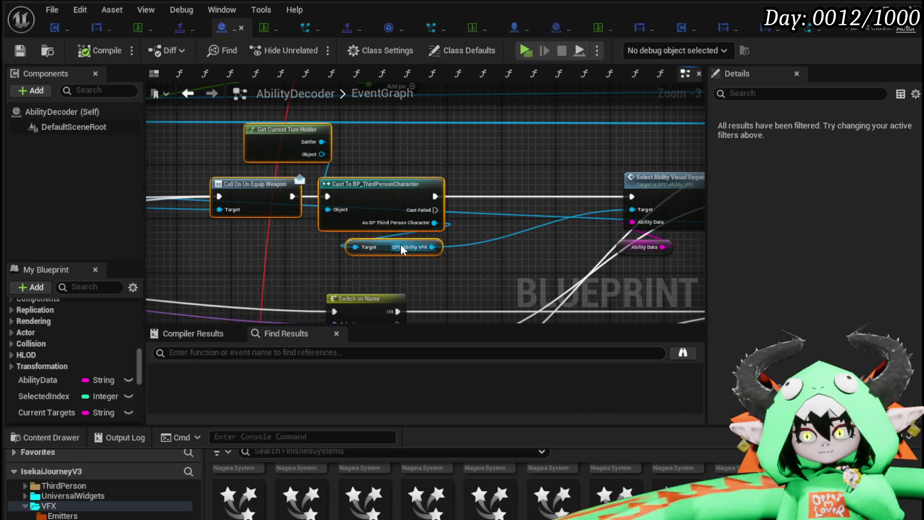
mouse_move(385, 247)
left_mouse_down()
mouse_move(213, 239)
mouse_move(218, 249)
left_mouse_up()
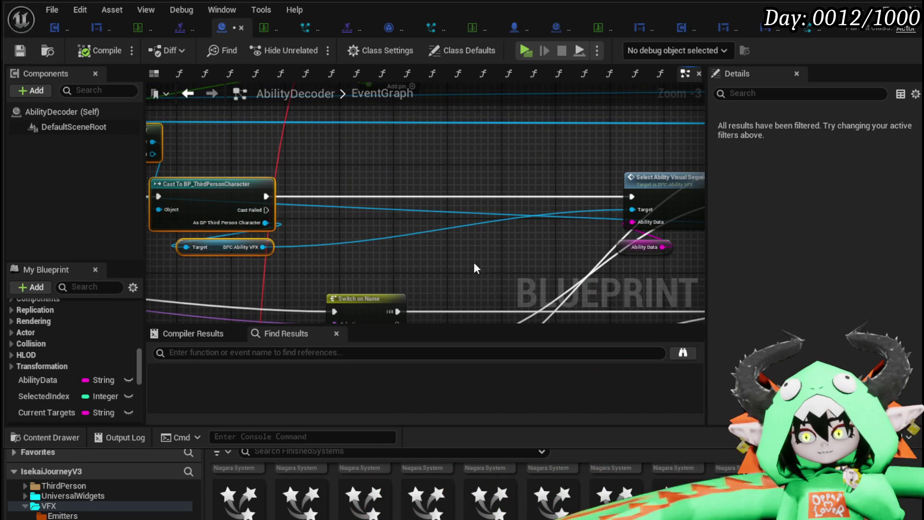
left_click_drag(579, 273, 373, 267)
left_click_drag(593, 167, 593, 167)
left_click_drag(597, 186, 562, 186)
left_click_drag(318, 304, 434, 163)
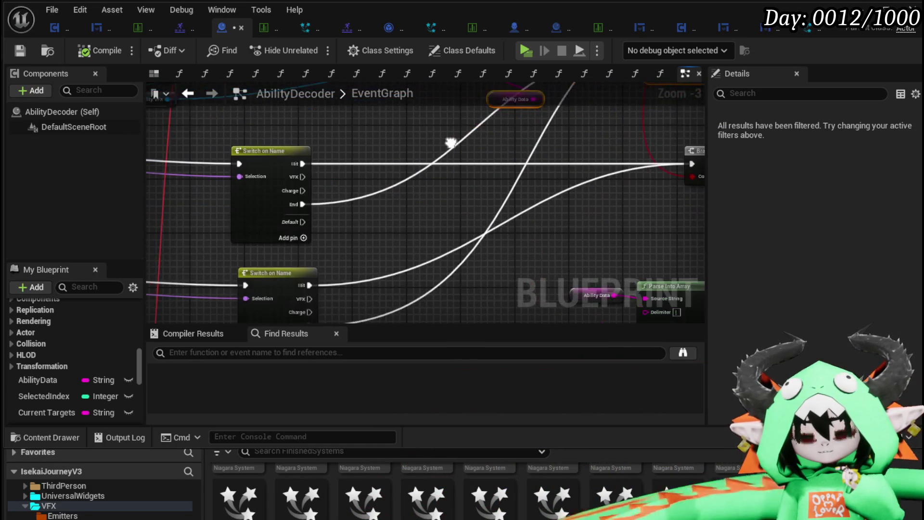
left_click_drag(356, 242, 423, 276)
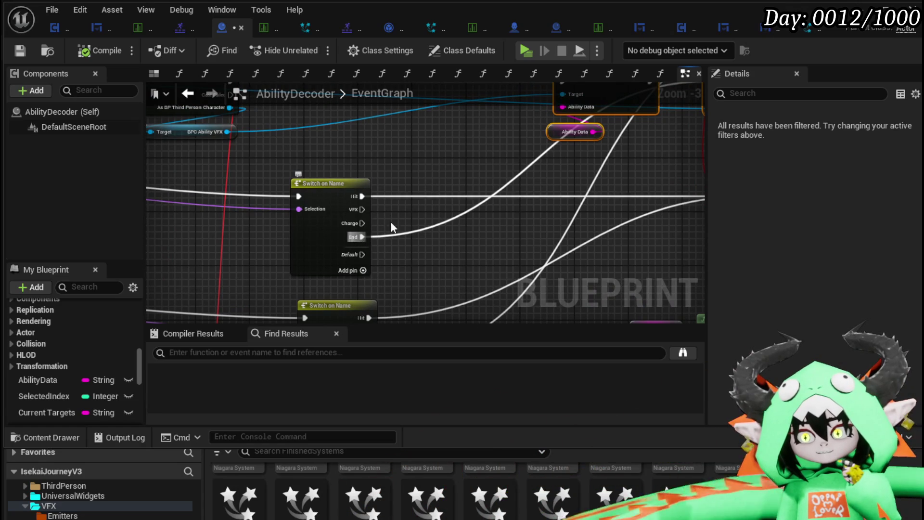
mouse_move(443, 170)
left_mouse_down()
mouse_move(354, 233)
mouse_move(200, 266)
mouse_move(186, 287)
mouse_move(244, 206)
mouse_move(231, 215)
mouse_move(226, 200)
mouse_move(248, 159)
mouse_move(239, 190)
left_mouse_up()
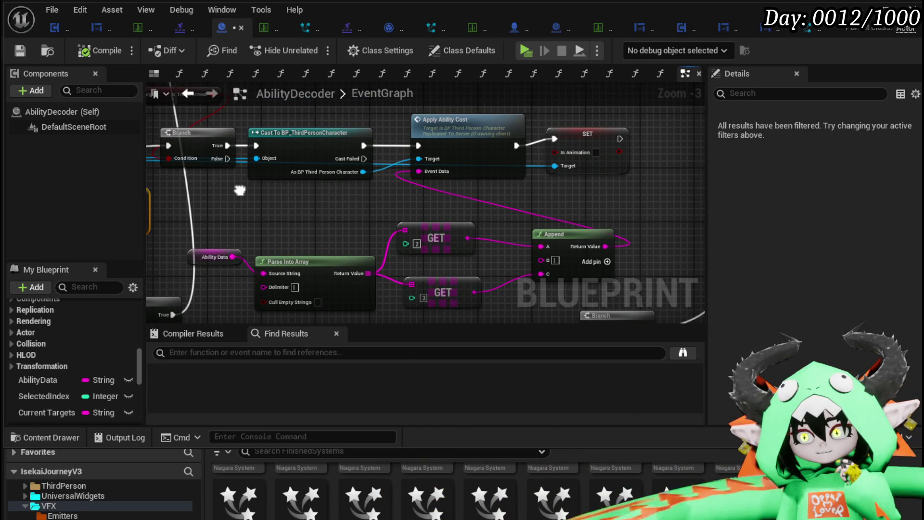
mouse_move(239, 190)
left_mouse_down()
mouse_move(530, 173)
mouse_move(296, 174)
left_mouse_up()
scroll(362, 179, "down", 2)
scroll(362, 179, "up", 2)
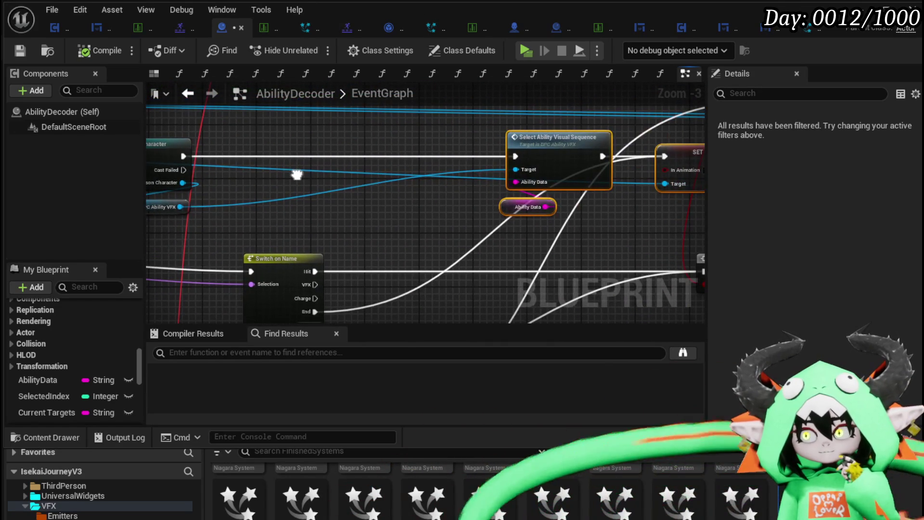
left_click(456, 208)
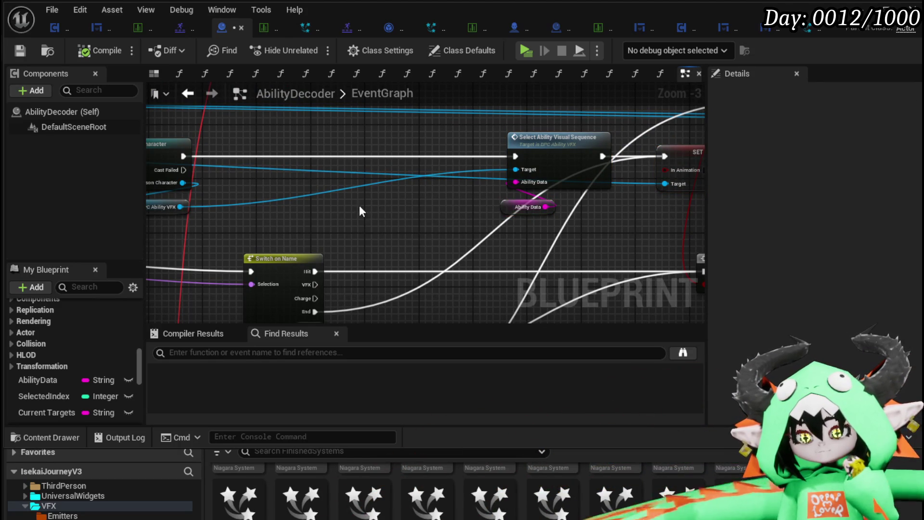
Add a Get Action Points getter from the cast character output, undoing a mistaken anim node first
left_click_drag(382, 213, 517, 238)
left_click_drag(318, 207, 379, 207)
type("get")
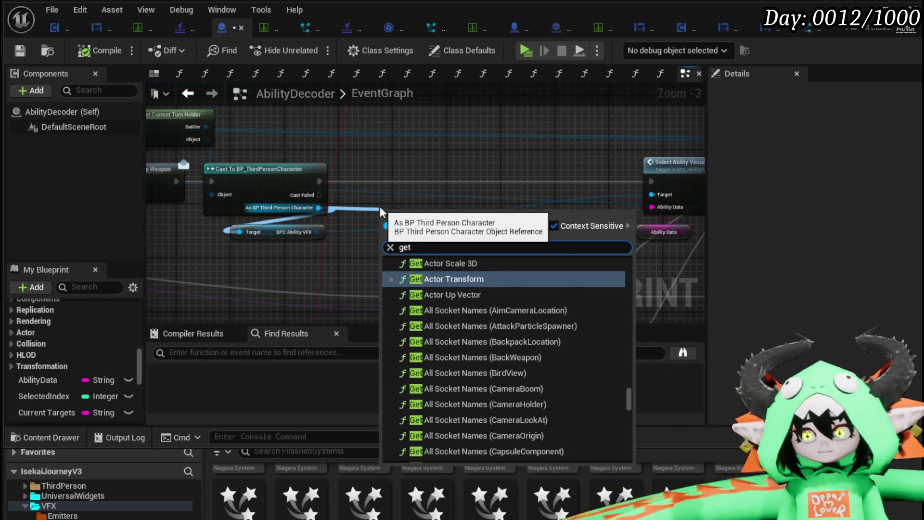
type(" ap")
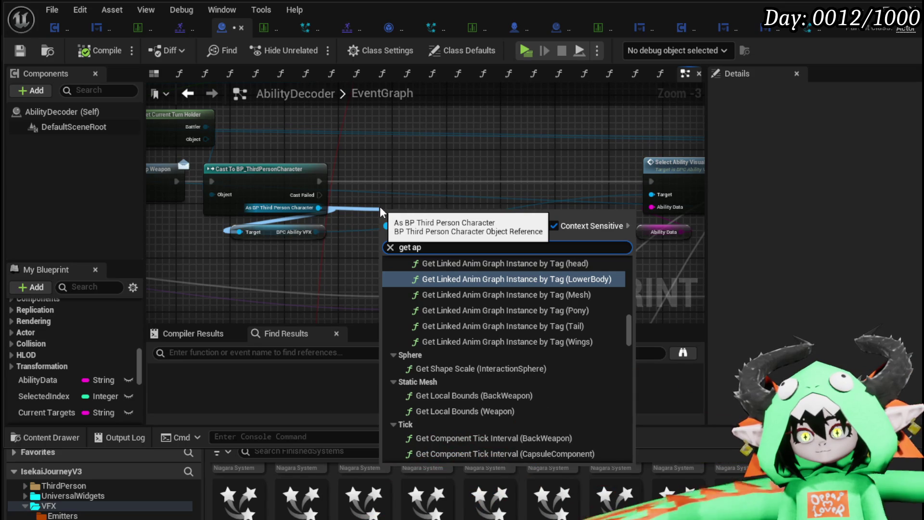
key("Return")
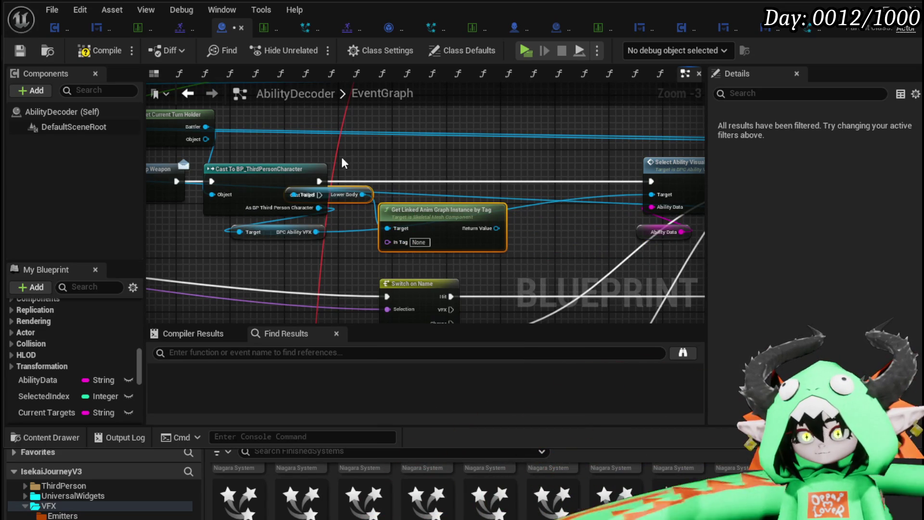
key("ctrl+z")
scroll(370, 209, "up", 3)
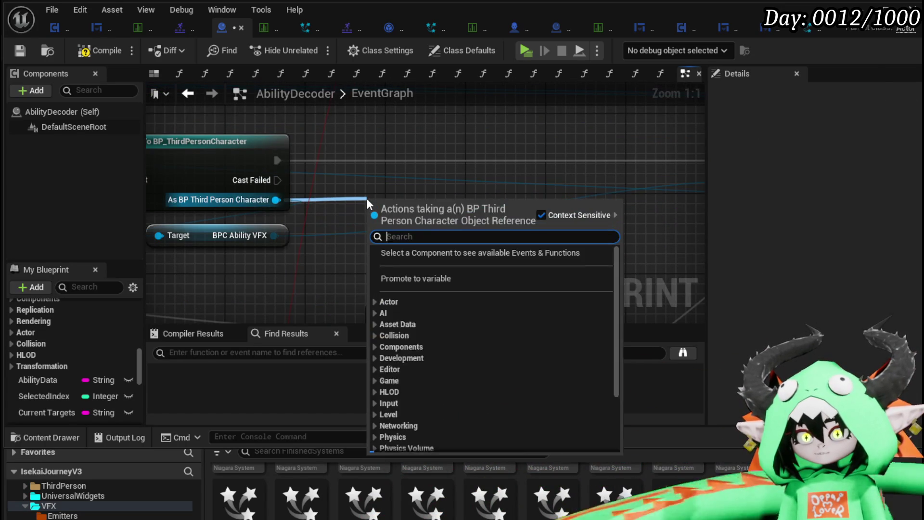
left_click_drag(276, 199, 366, 198)
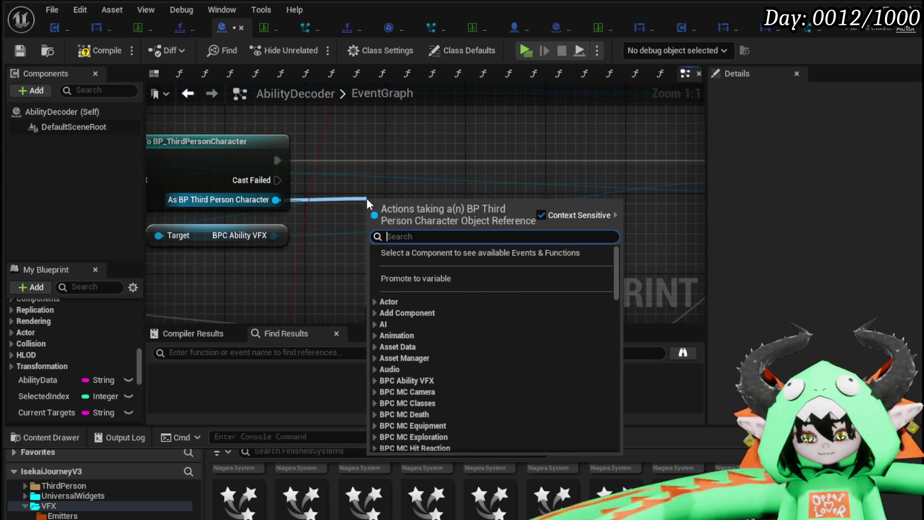
type("action poin")
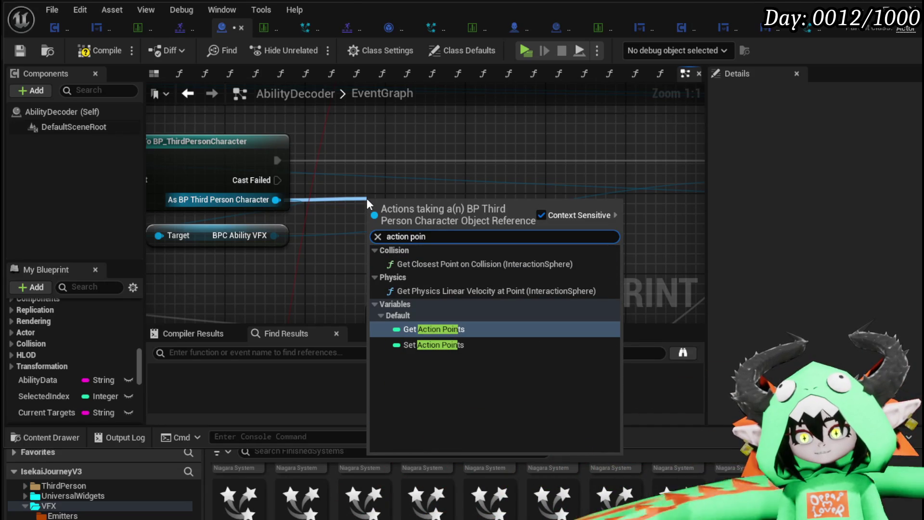
left_click(433, 328)
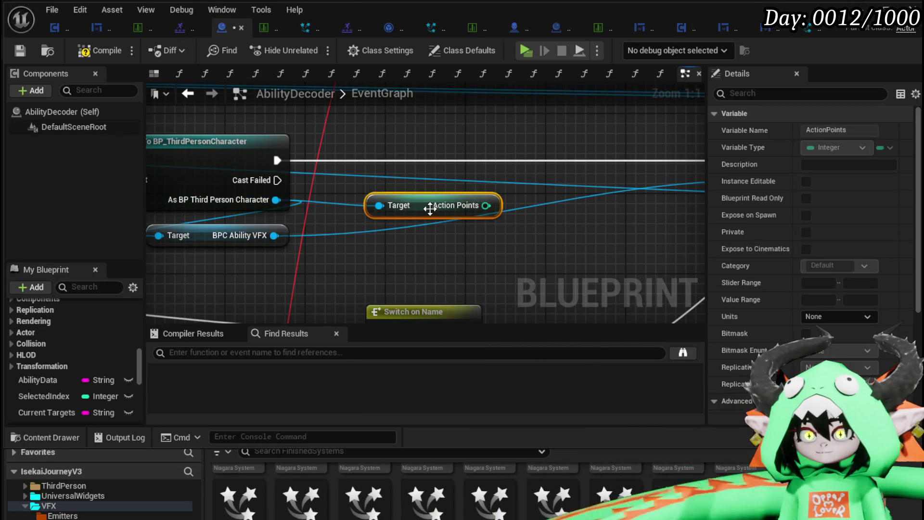
left_click_drag(430, 208, 439, 129)
Add a Get Current MP getter below Action Points and move both getters up
left_click_drag(269, 200, 407, 211)
type("get")
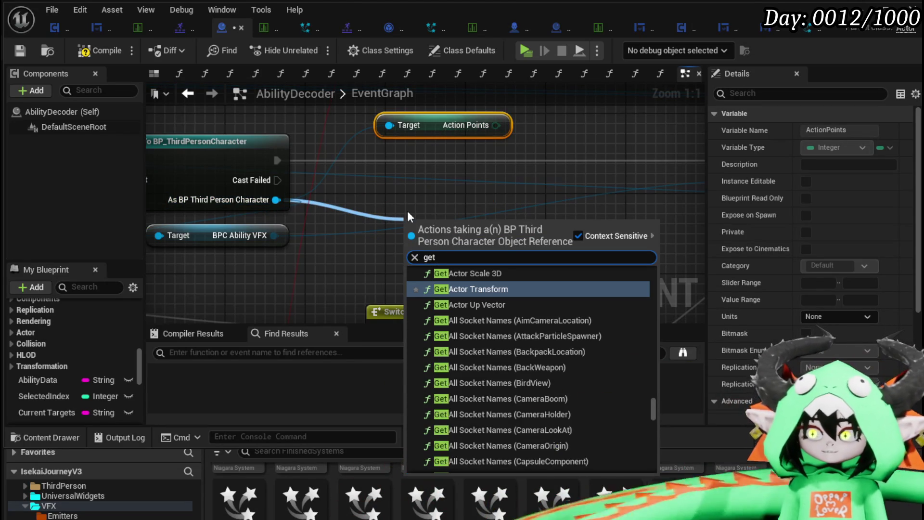
type(" current mana")
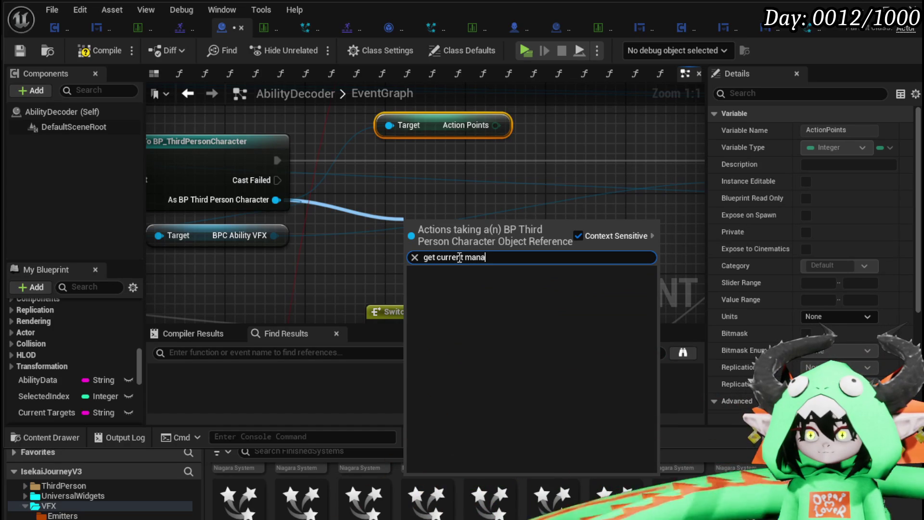
type("MP")
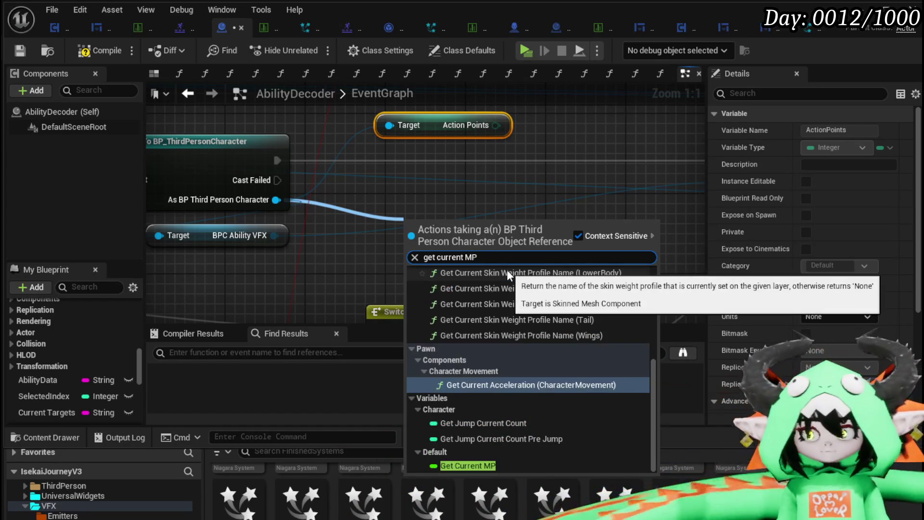
left_click(468, 465)
left_click_drag(457, 224, 436, 152)
left_click(339, 148, "ctrl")
left_click_drag(335, 172, 346, 143)
scroll(108, 336, "down", 5)
scroll(109, 336, "down", 6)
scroll(109, 337, "down", 5)
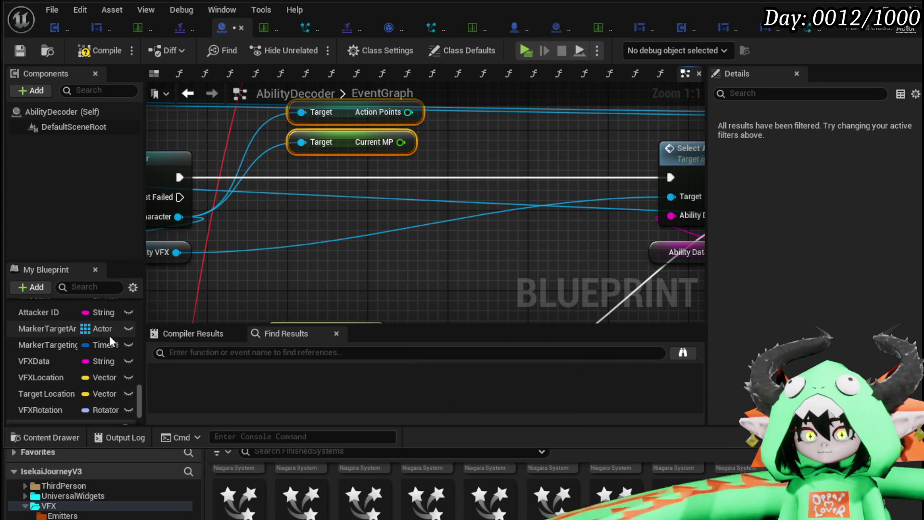
mouse_move(482, 300)
left_mouse_down()
mouse_move(361, 255)
mouse_move(475, 256)
mouse_move(207, 266)
mouse_move(259, 216)
mouse_move(396, 228)
left_mouse_up()
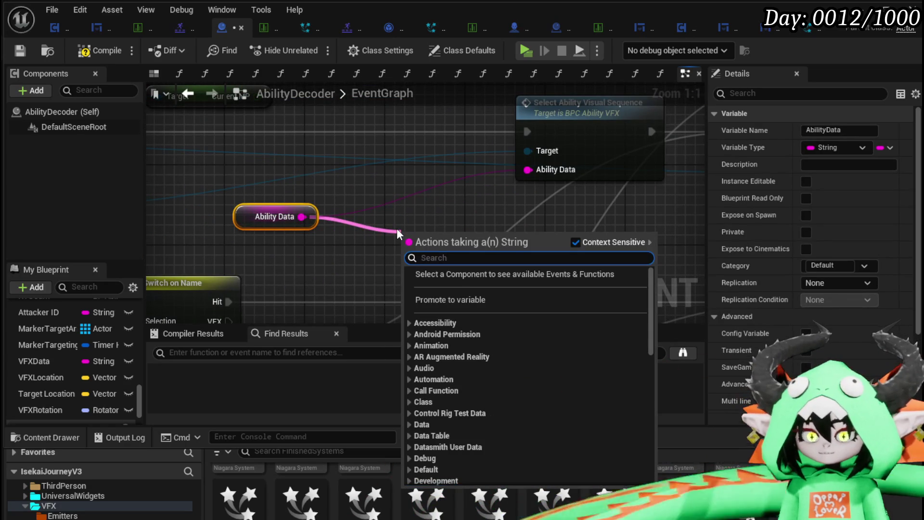
Add Parse Into Array on Ability Data with the delimiter set to |
type("parse")
key("Return")
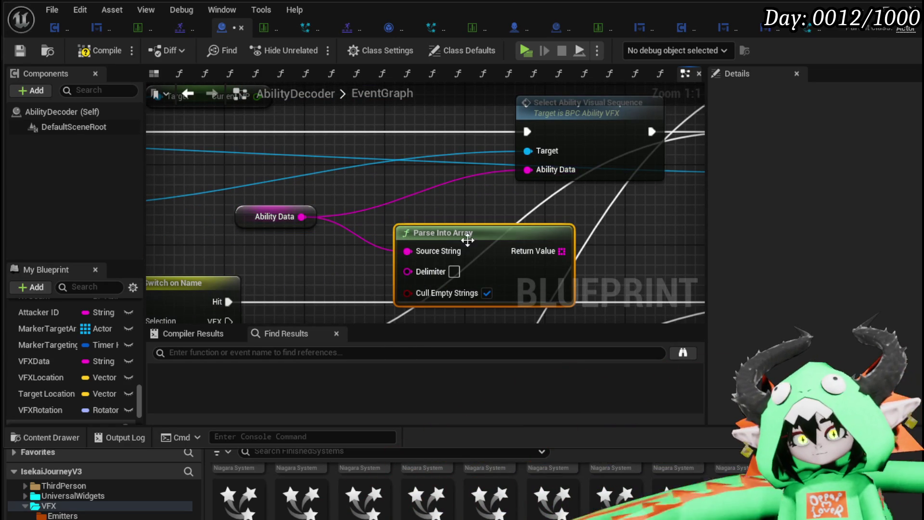
mouse_move(457, 236)
left_mouse_down()
mouse_move(360, 174)
mouse_move(407, 195)
left_mouse_up()
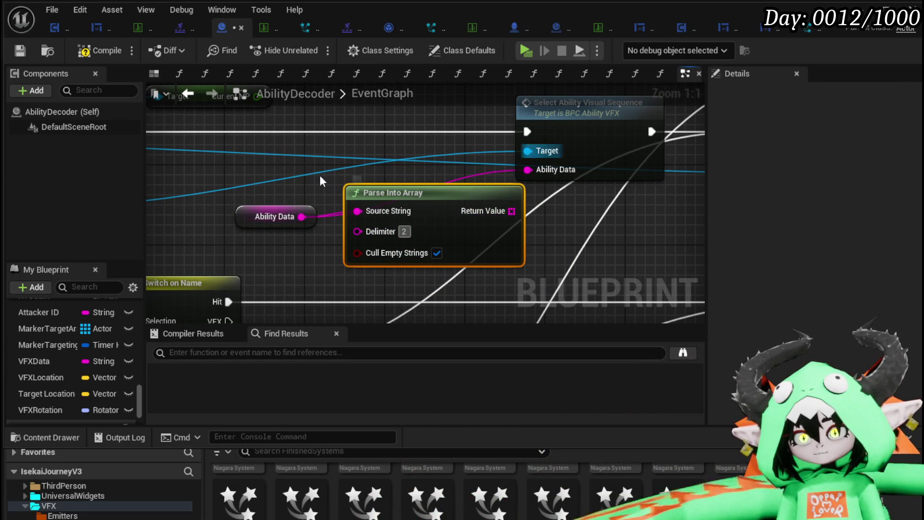
left_click_drag(307, 181, 507, 254)
left_click(533, 243)
type("|")
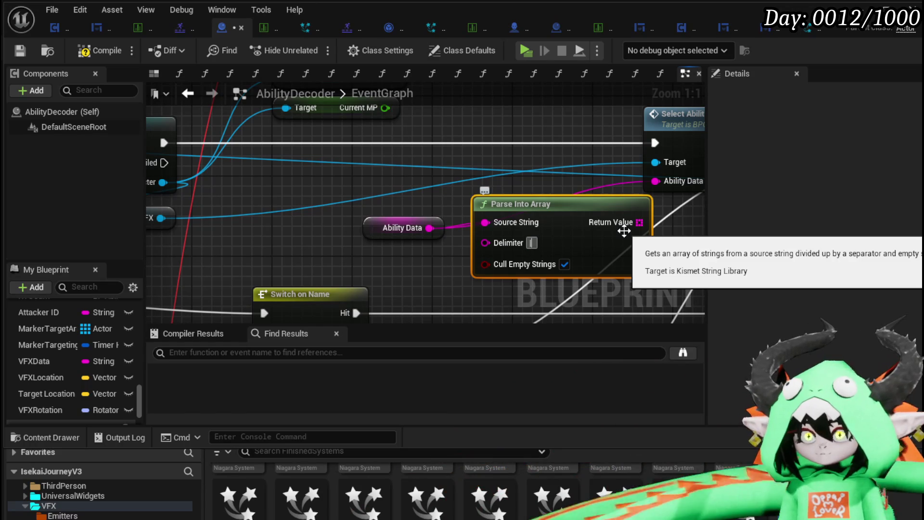
left_click(392, 228, "ctrl")
Add two array GET nodes at indexes 2 and 3 from the parsed array output
mouse_move(508, 222)
left_mouse_down()
mouse_move(490, 172)
mouse_move(461, 154)
left_mouse_up()
type("get")
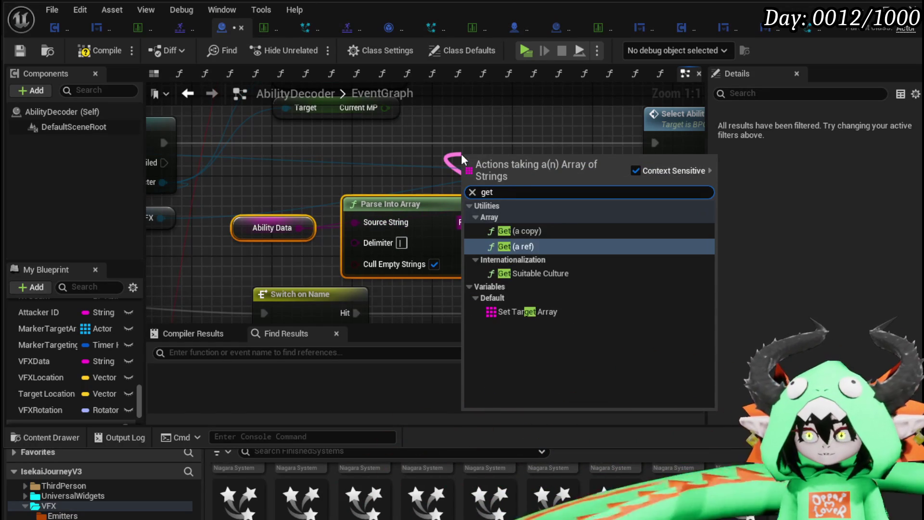
left_click(515, 246)
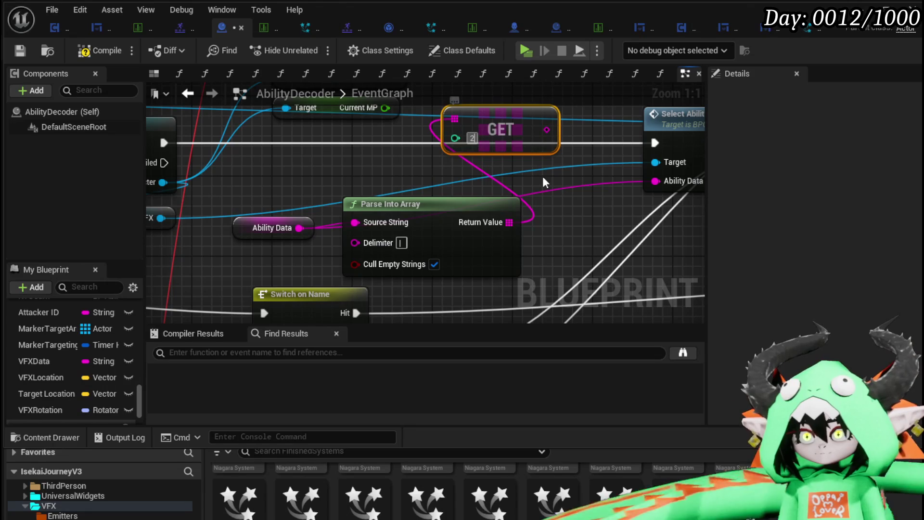
mouse_move(586, 221)
left_mouse_down()
mouse_move(469, 253)
mouse_move(486, 238)
left_mouse_up()
type("get")
left_click(555, 328)
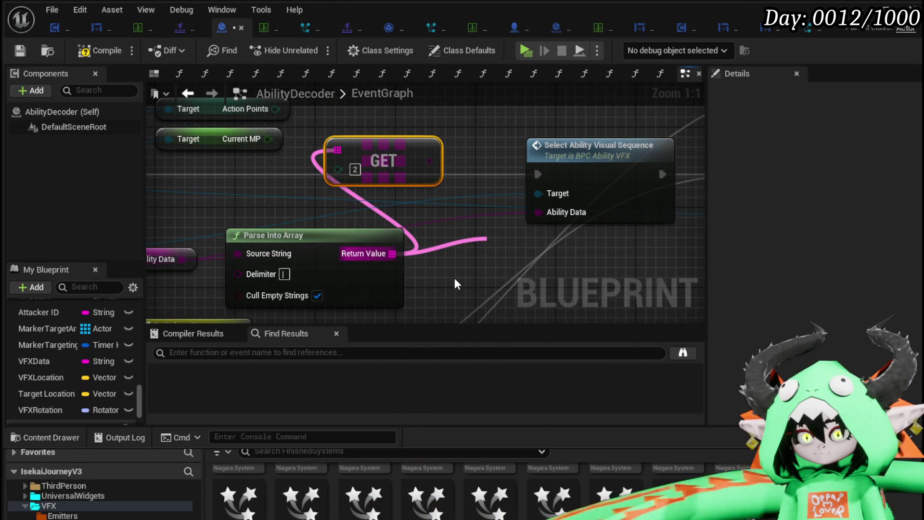
left_click_drag(545, 261, 508, 246)
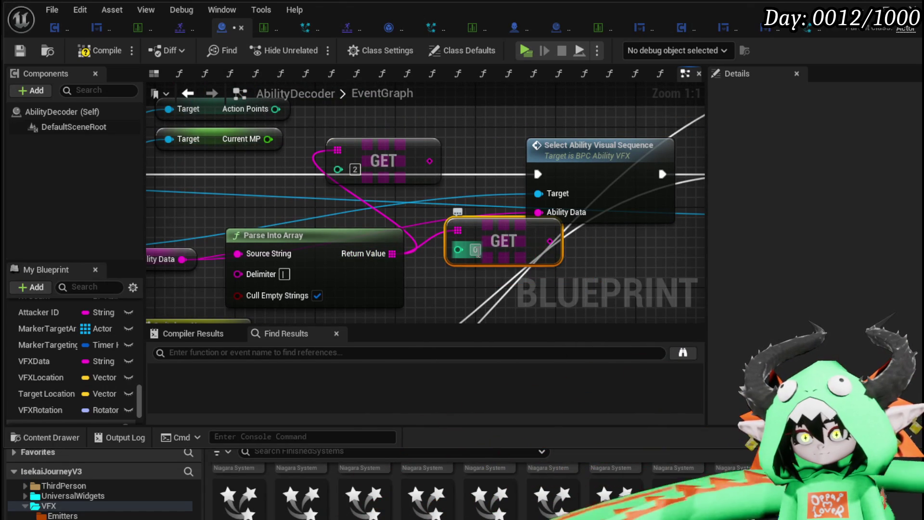
left_click_drag(468, 189, 518, 251)
left_click_drag(327, 169, 409, 160)
type("ge")
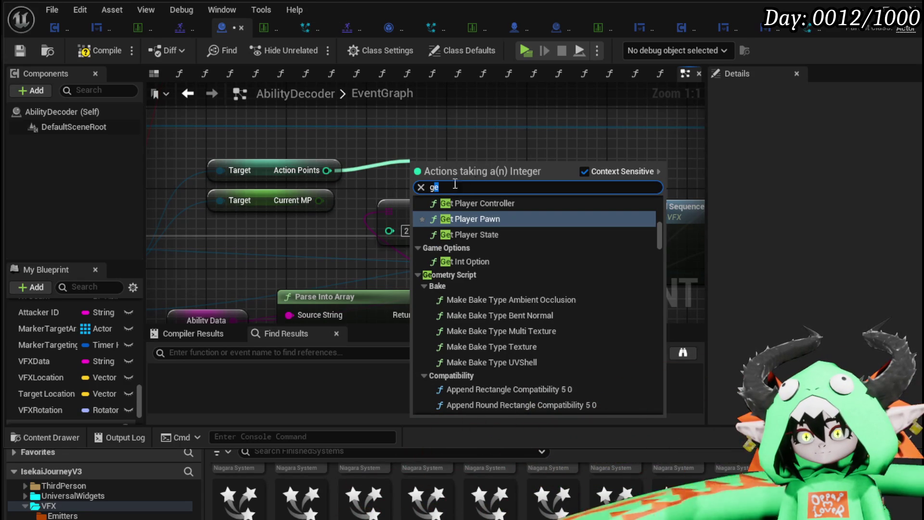
type("a")
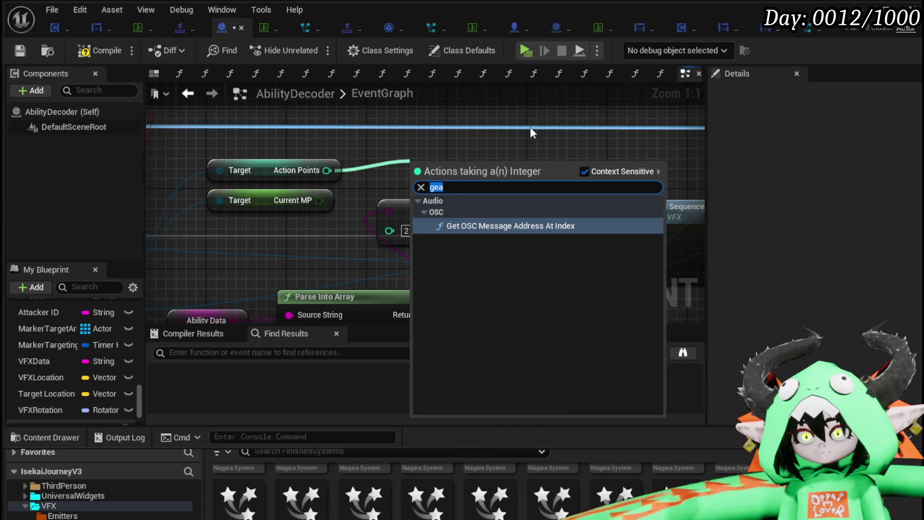
type("gre")
Compare Action Points >= the GET value and feed the result into a new AND node
left_click(510, 315)
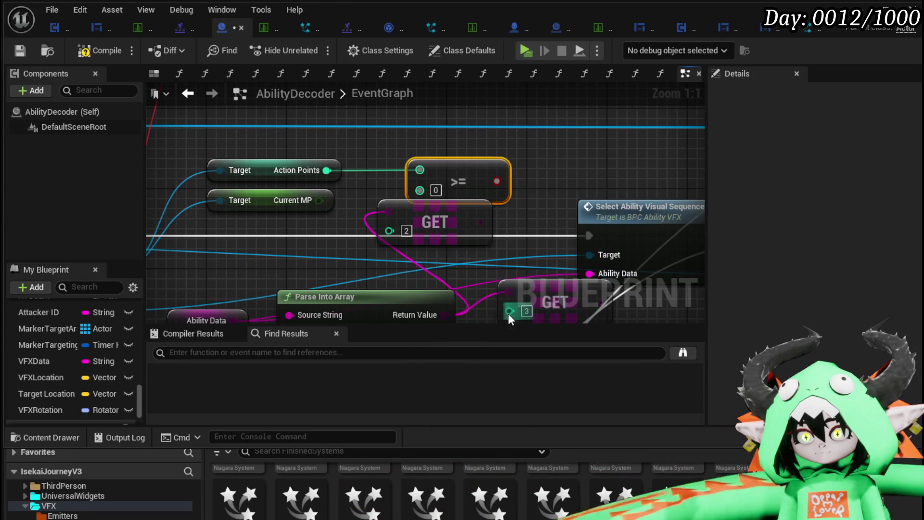
mouse_move(480, 223)
left_mouse_down()
mouse_move(406, 149)
mouse_move(561, 205)
left_mouse_up()
left_click_drag(388, 169, 371, 123)
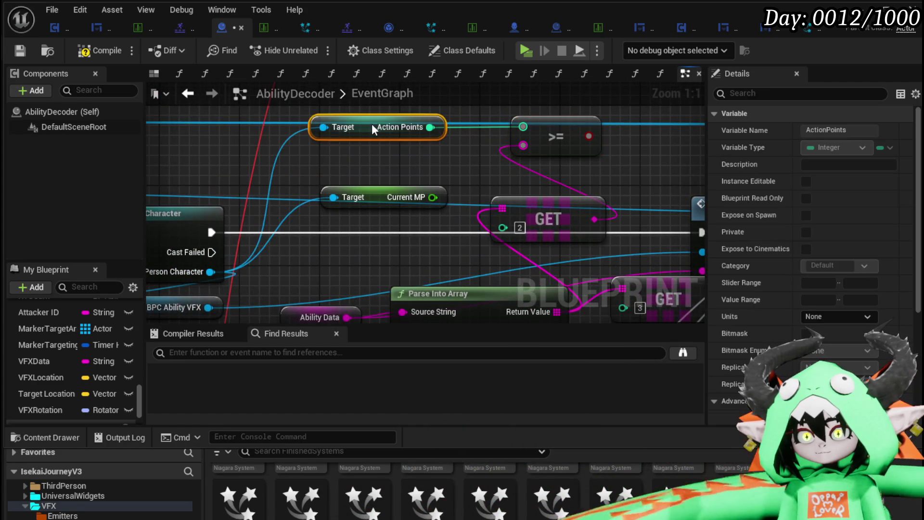
left_click_drag(406, 164, 487, 167)
type("and")
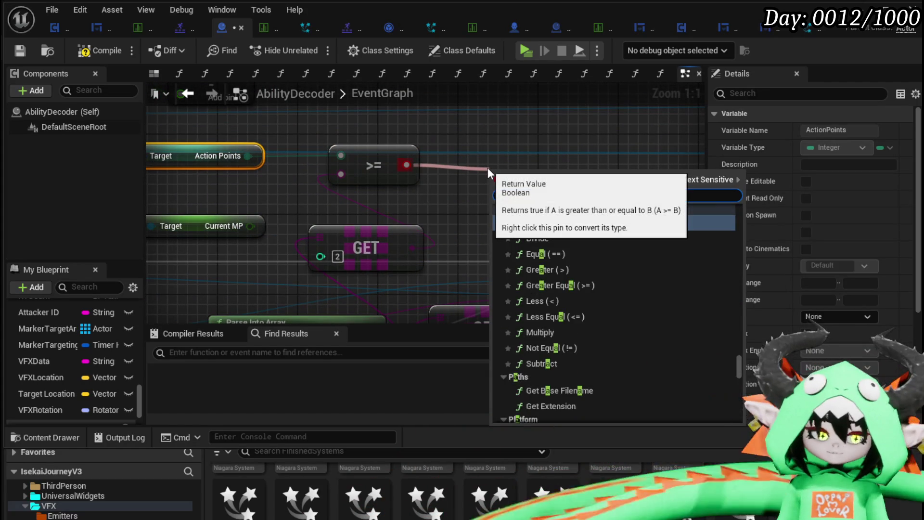
key("Return")
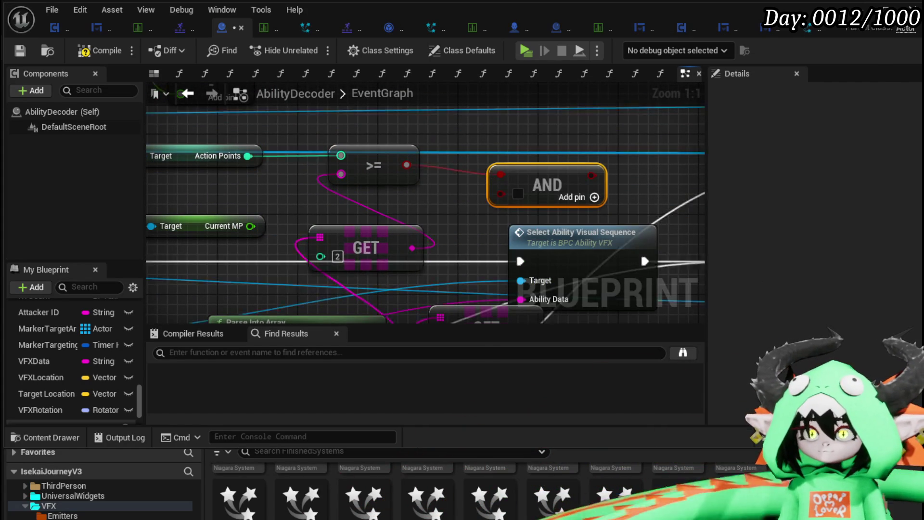
Add a Current MP >= GET comparison and wire it into the AND
left_click_drag(344, 203, 415, 148)
left_click_drag(321, 171, 377, 146)
type("greater")
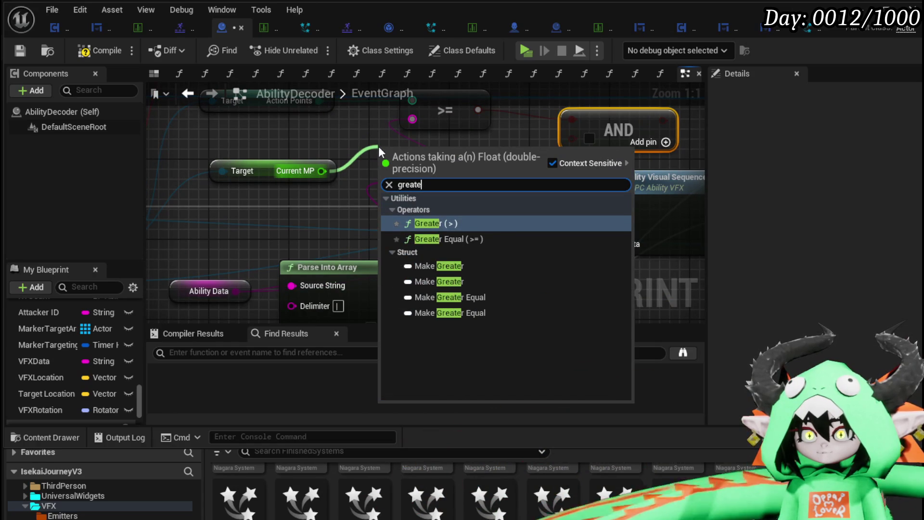
key("Return")
left_click_drag(604, 273, 410, 200)
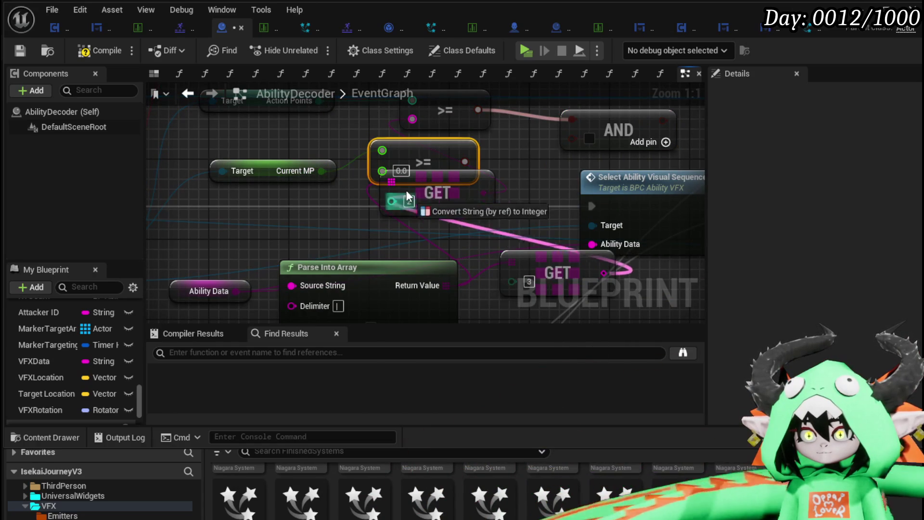
left_click_drag(384, 168, 384, 170)
mouse_move(448, 160)
left_mouse_down()
mouse_move(581, 142)
mouse_move(572, 137)
left_mouse_up()
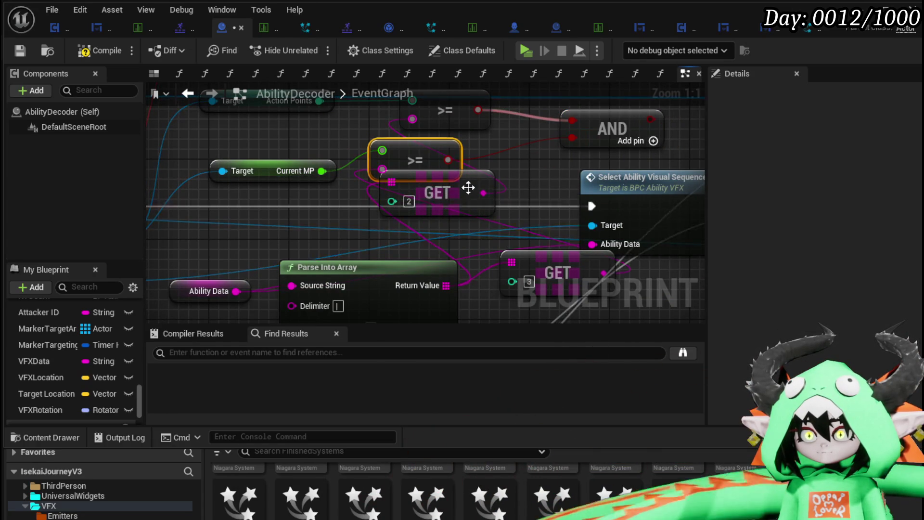
left_click_drag(470, 189, 474, 211)
Branch on the AND result, run Select Ability Visual Sequence on True then SET, and save
mouse_move(558, 151)
left_mouse_down()
mouse_move(238, 218)
mouse_move(336, 212)
mouse_move(355, 201)
left_mouse_up()
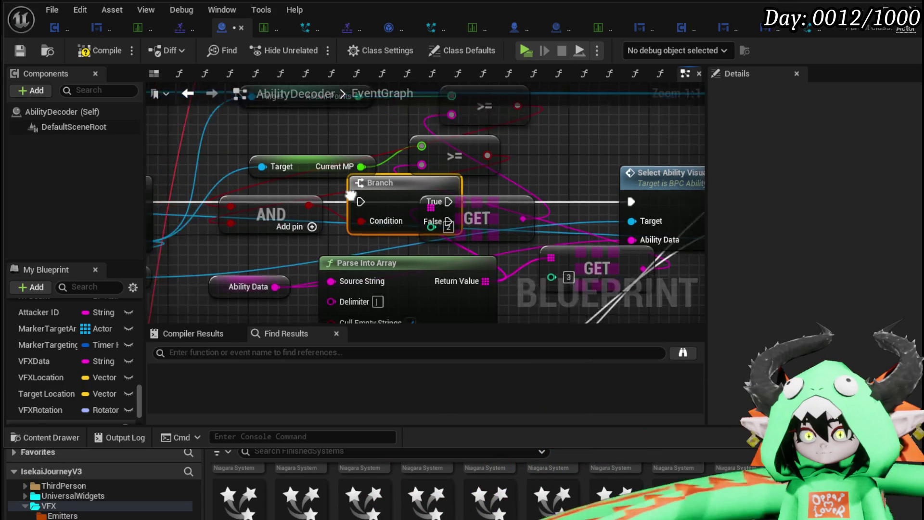
left_click_drag(235, 194, 452, 200)
mouse_move(554, 197)
left_mouse_down()
mouse_move(384, 197)
mouse_move(556, 196)
left_mouse_up()
left_click_drag(539, 145, 296, 144)
left_click_drag(132, 222, 295, 221)
mouse_move(599, 192)
left_mouse_down()
mouse_move(715, 209)
mouse_move(488, 193)
left_mouse_up()
scroll(488, 193, "down", 2)
left_click_drag(294, 188, 536, 186)
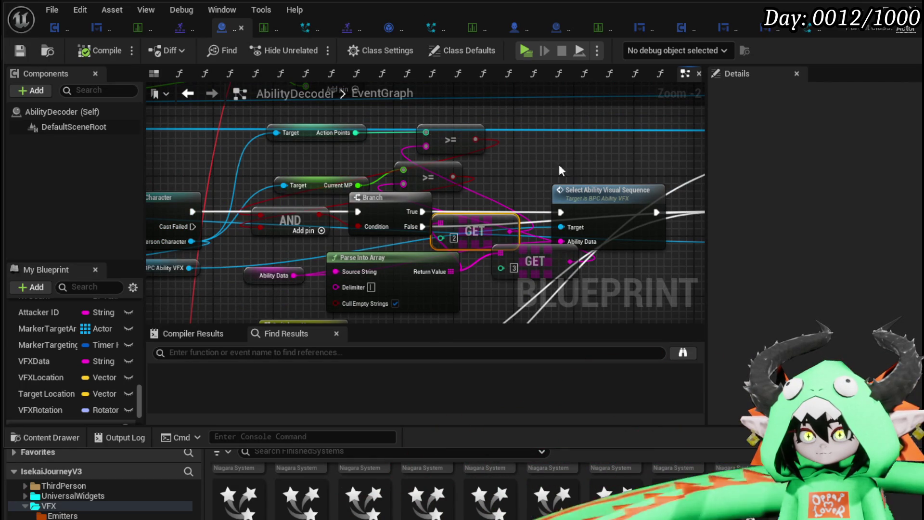
left_click_drag(541, 148, 615, 144)
left_click(20, 50)
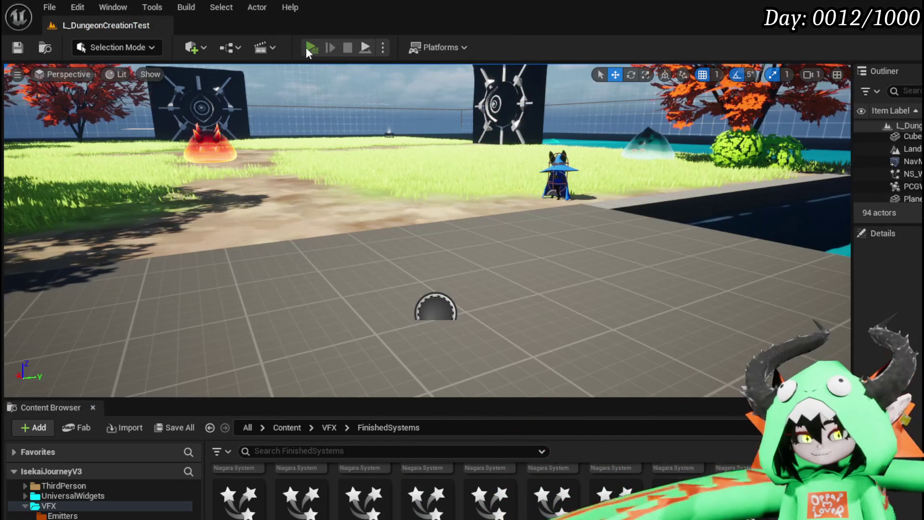
Play in editor, approach the slimes, cast Free AIM Fire at Slime_Fire twice, then stop the session
key("alt+p")
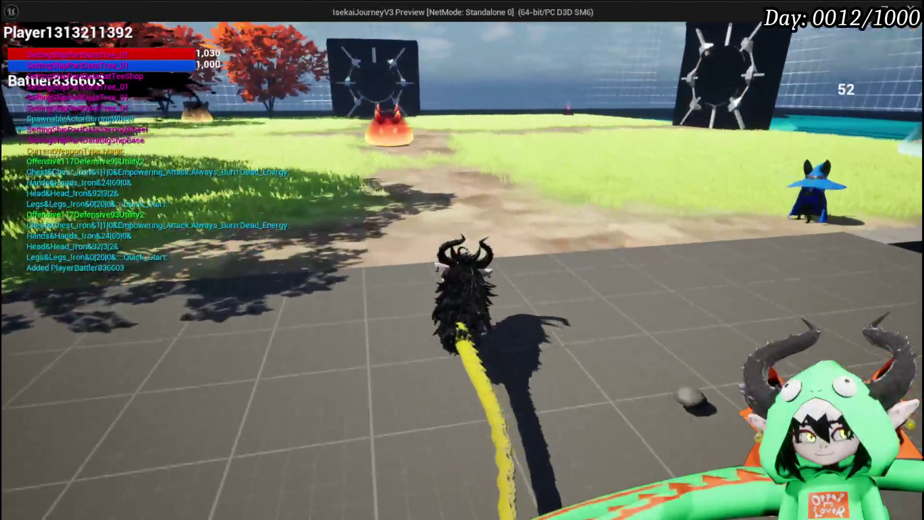
key("w")
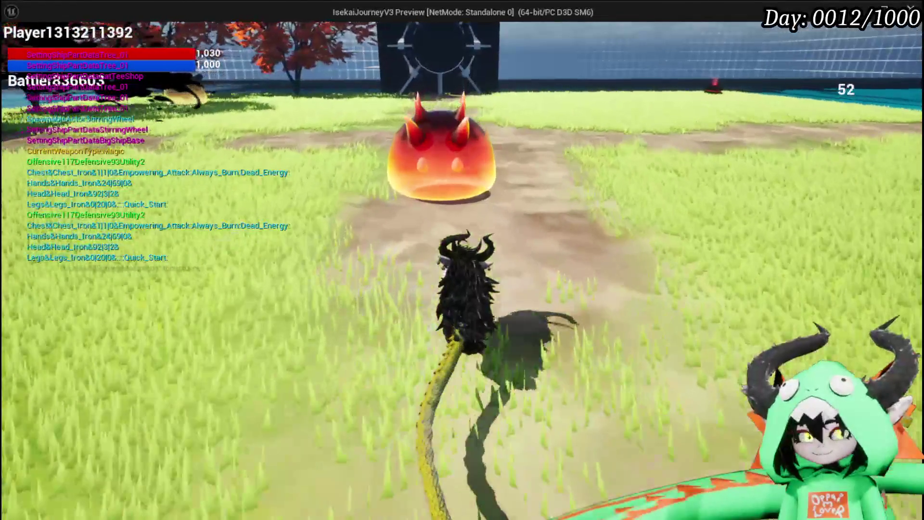
key("w")
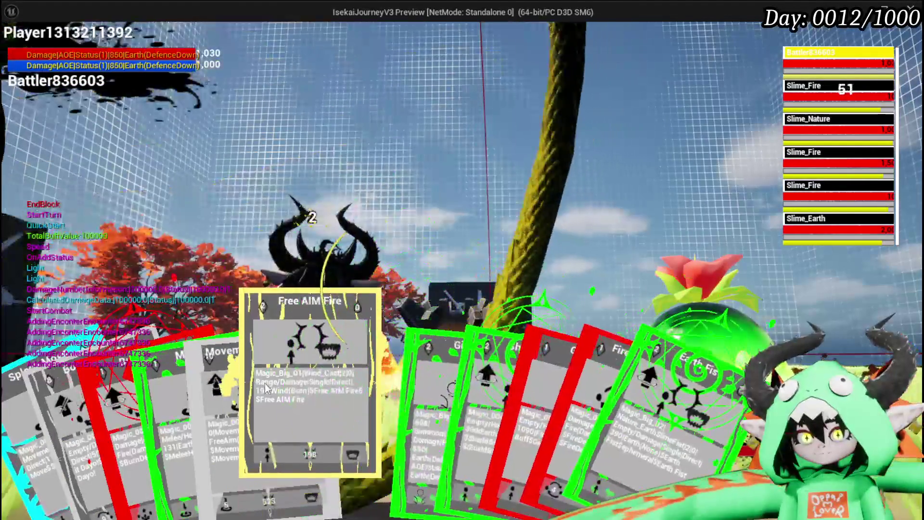
left_click(266, 388)
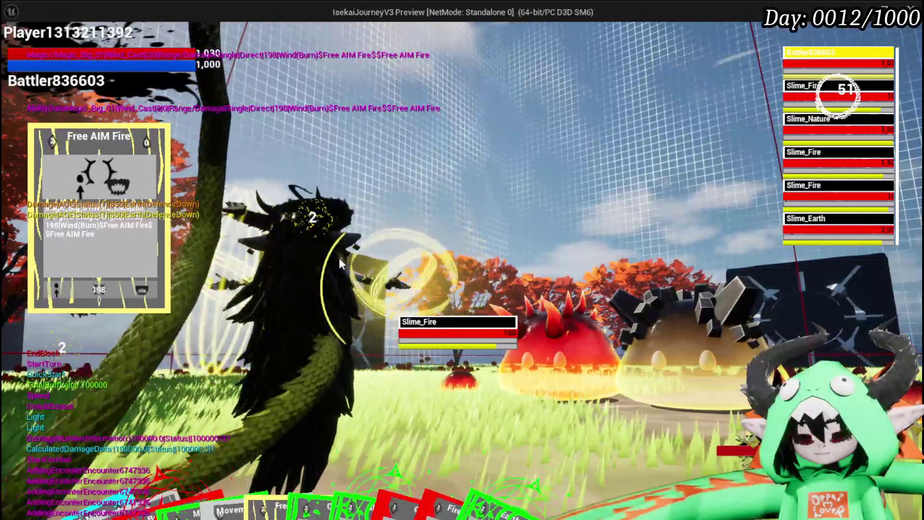
key("e")
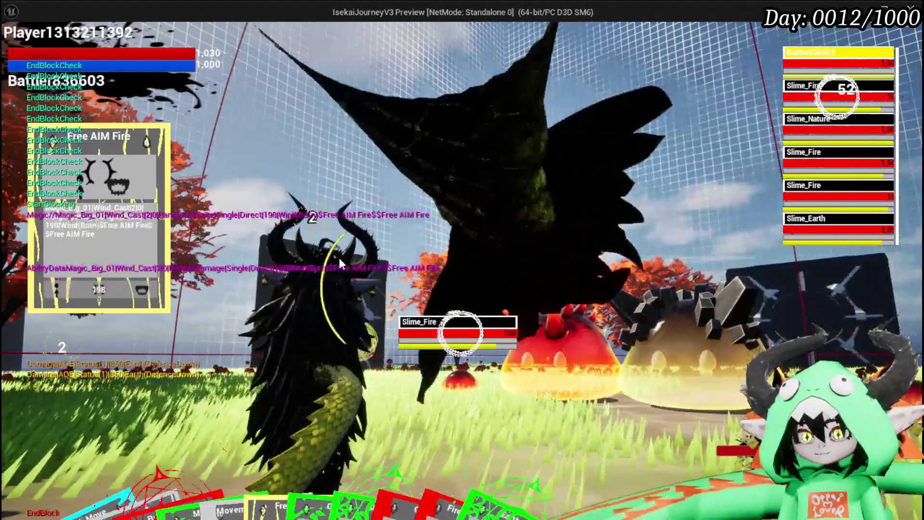
key("e")
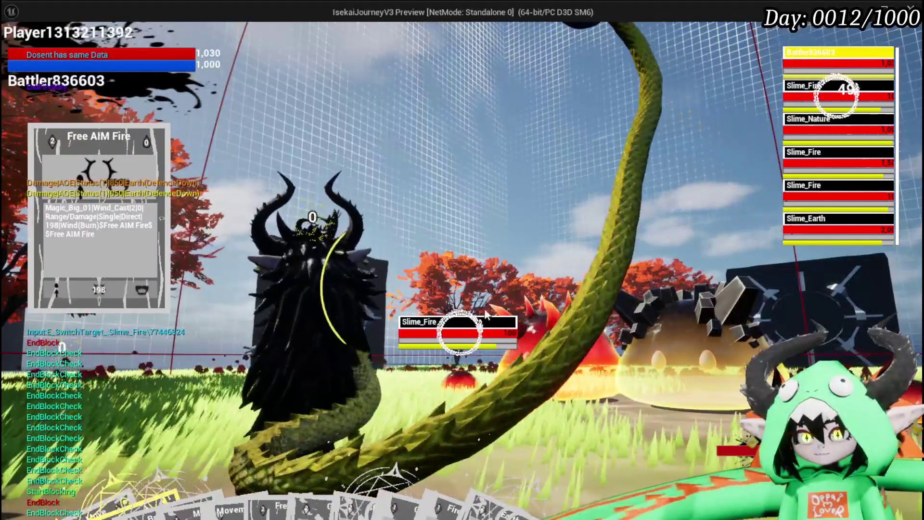
left_click(473, 336)
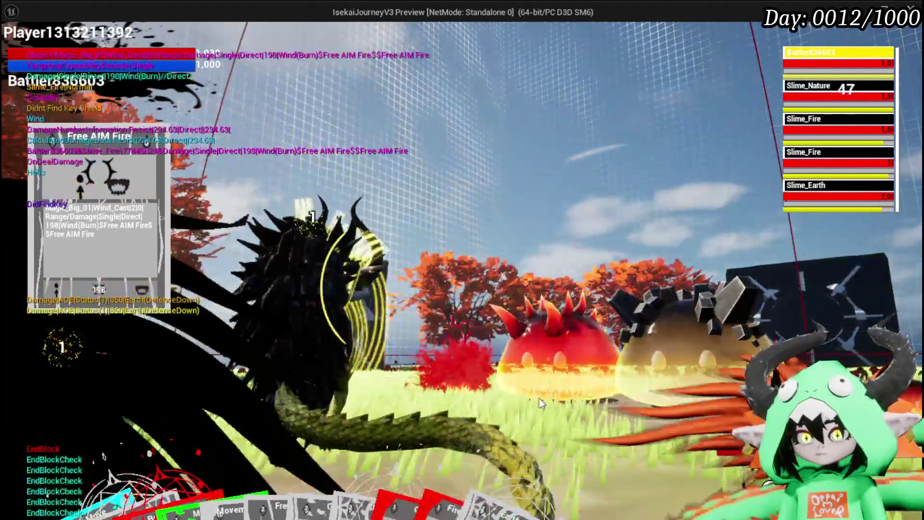
left_click(539, 398)
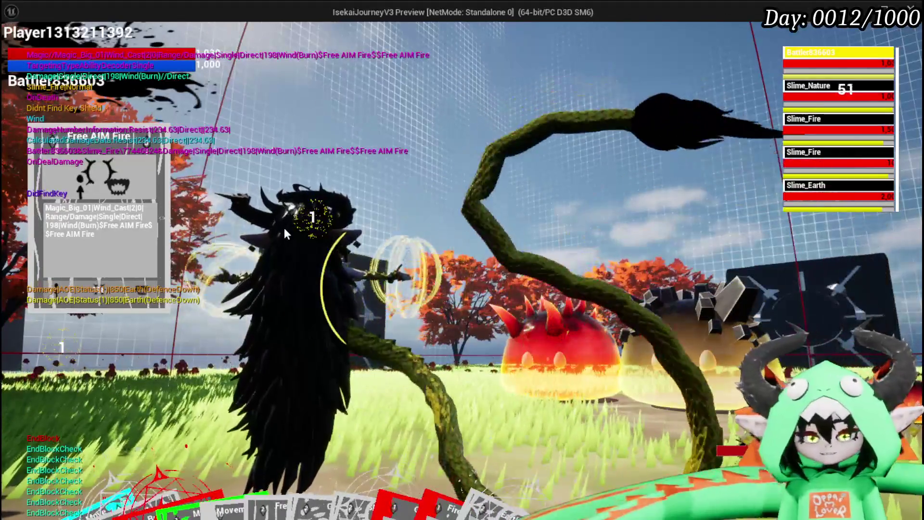
key("Escape")
key("ctrl+s")
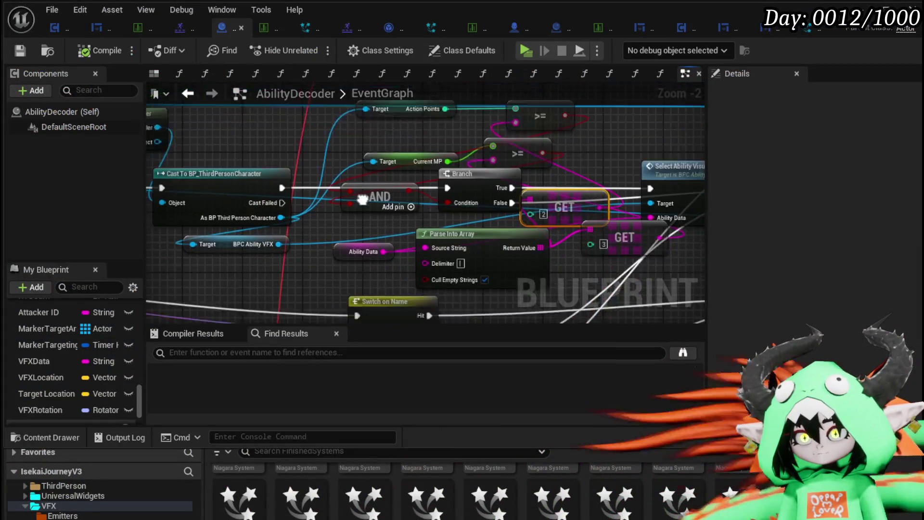
Add a Print String node fed by a new Append node near the Switch nodes
scroll(371, 257, "down", 2)
mouse_move(370, 258)
left_mouse_down()
mouse_move(350, 222)
mouse_move(442, 218)
mouse_move(288, 264)
left_mouse_up()
mouse_move(417, 126)
left_mouse_down()
mouse_move(359, 226)
mouse_move(377, 250)
left_mouse_up()
scroll(360, 226, "up", 2)
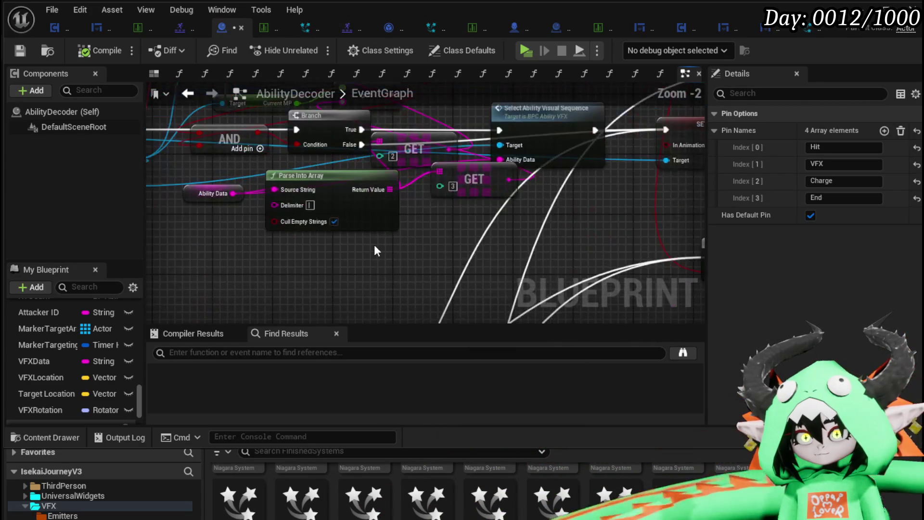
right_click(357, 241)
type("Print String")
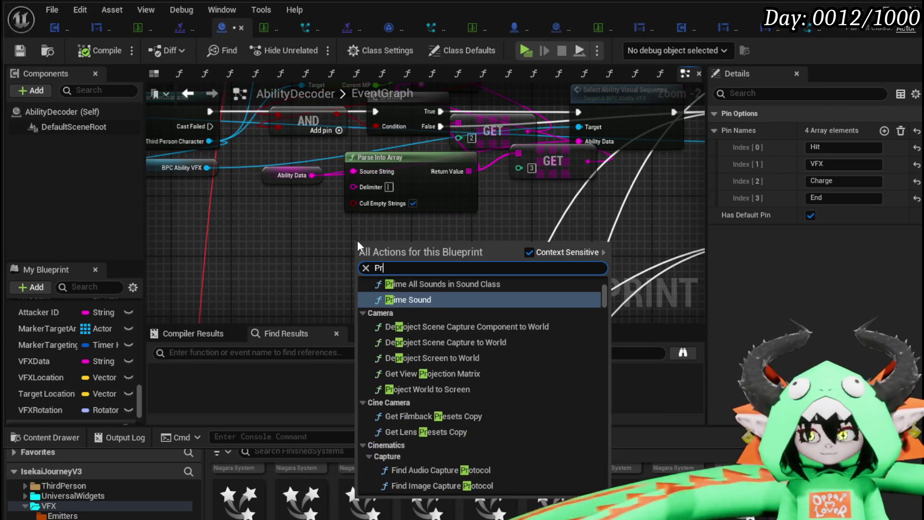
key("Return")
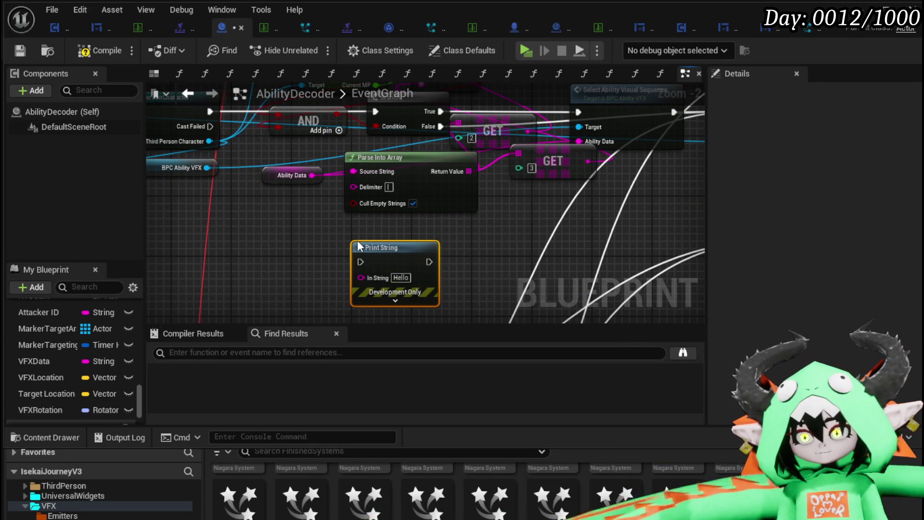
left_click_drag(361, 274, 297, 264)
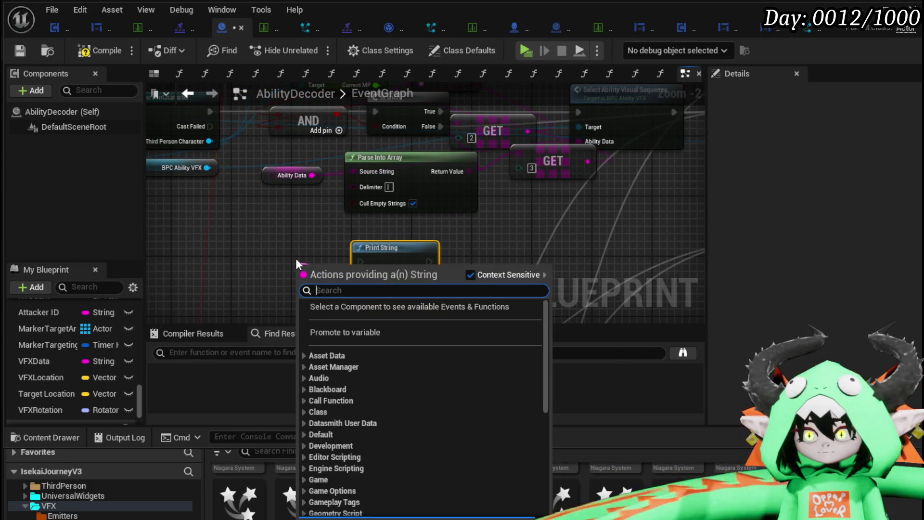
type("Appen")
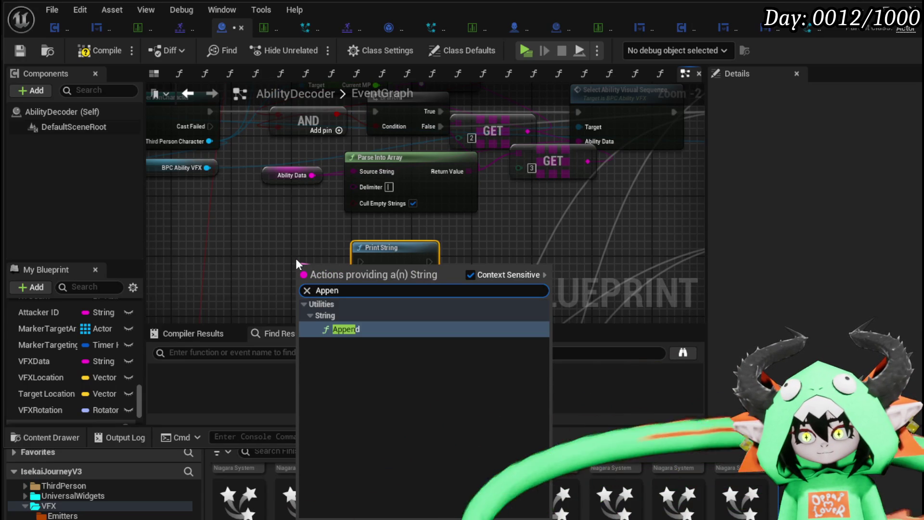
key("Return")
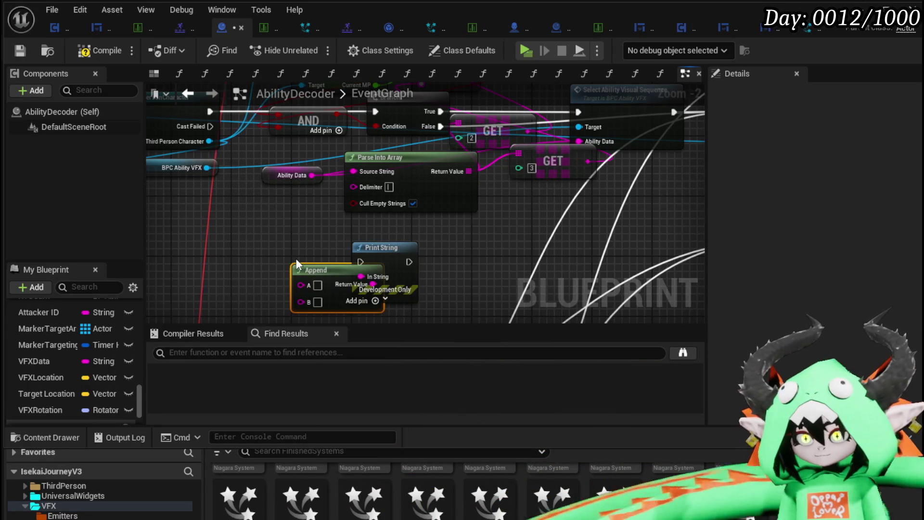
left_click_drag(329, 267, 276, 250)
Feed the GET value and '/' into Append, and give Print String duration 70 and red text
mouse_move(498, 217)
left_mouse_down()
mouse_move(517, 248)
mouse_move(550, 212)
left_mouse_up()
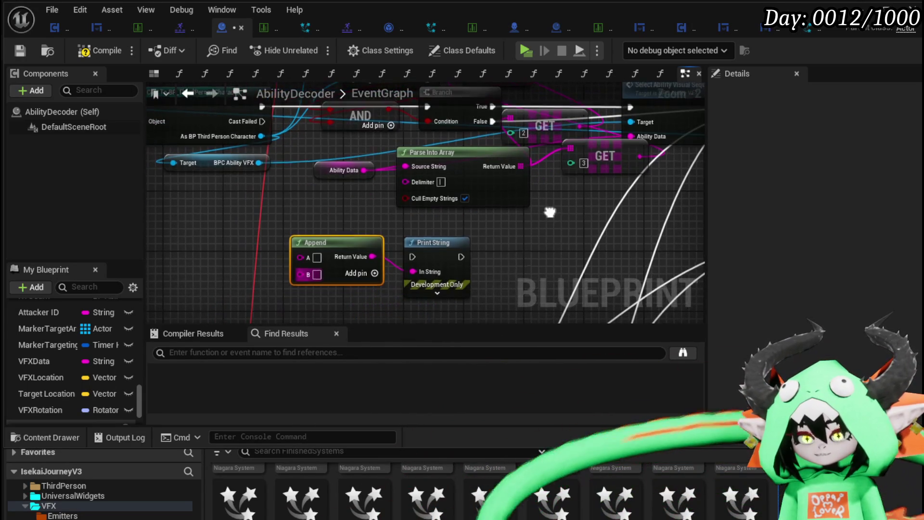
left_click(317, 274)
type("/")
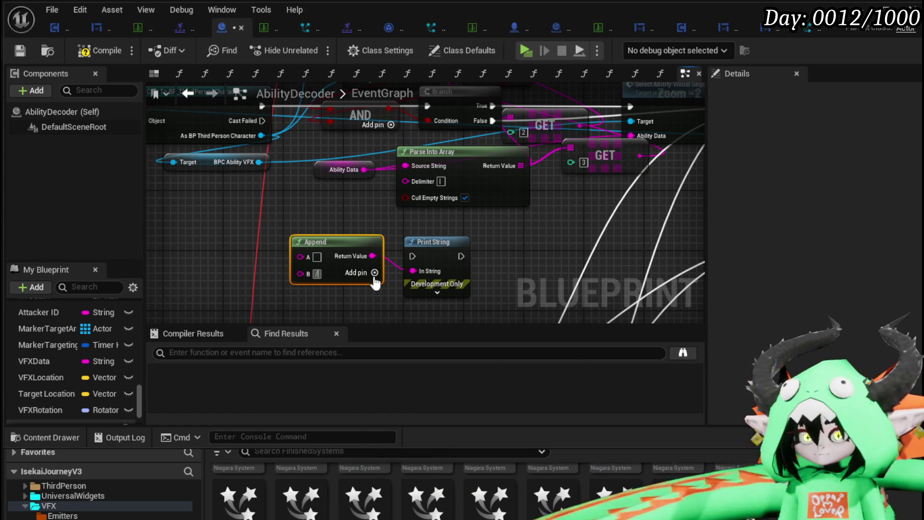
right_click(564, 235)
left_click_drag(519, 229, 503, 270)
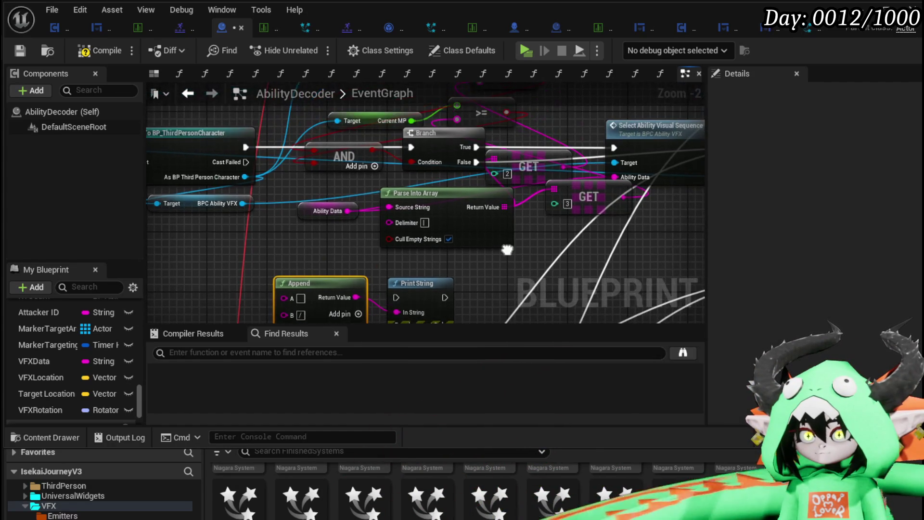
left_click_drag(561, 169, 471, 229)
mouse_move(299, 298)
left_mouse_down()
mouse_move(297, 313)
mouse_move(316, 191)
left_mouse_up()
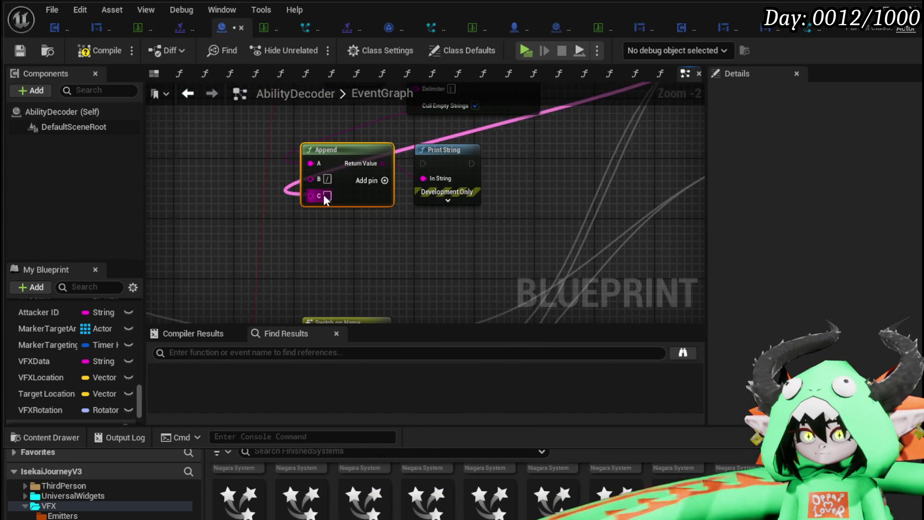
type("70")
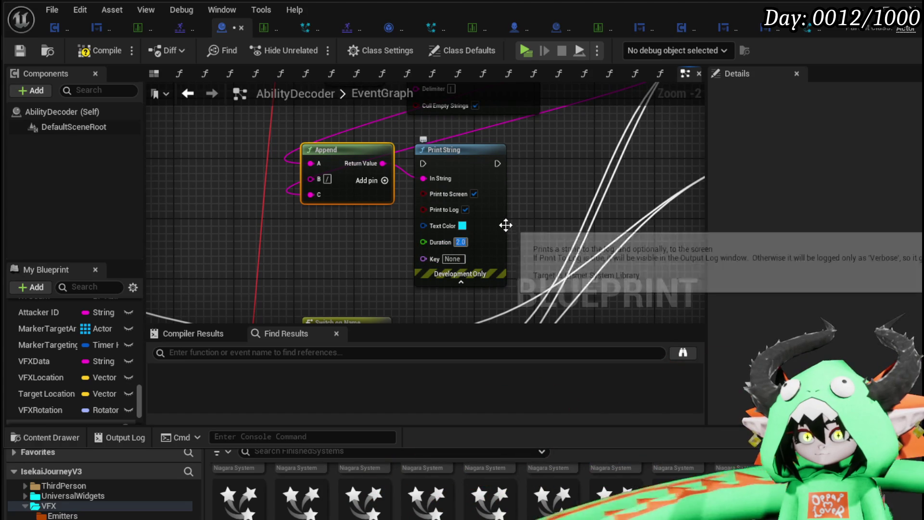
left_click(462, 226)
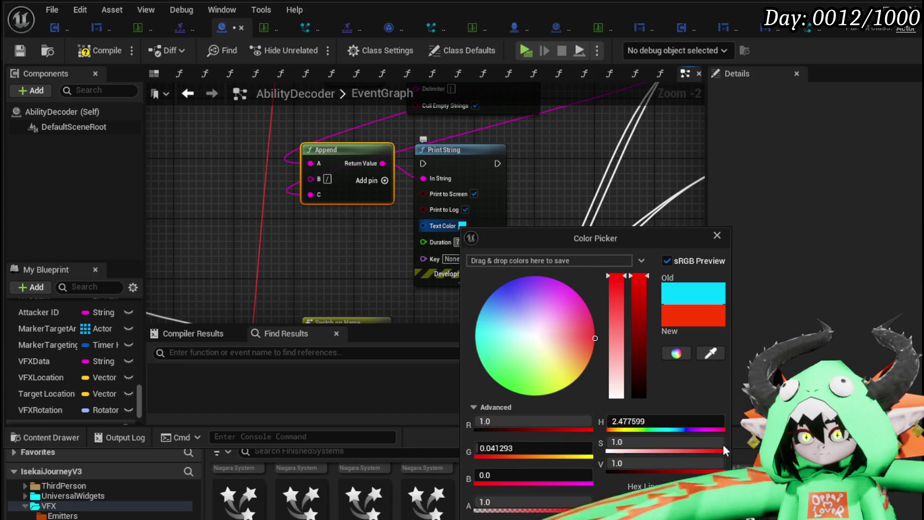
left_click(717, 235)
Run Print String from Branch True into Select Ability Visual Sequence, then compile, save, and return
left_click_drag(500, 173, 411, 302)
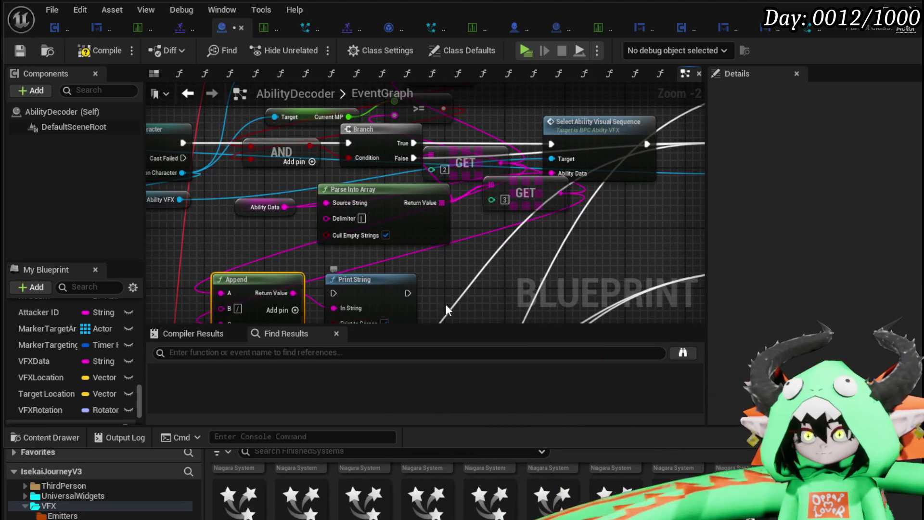
left_click_drag(456, 321, 355, 299)
left_click_drag(357, 259, 485, 223)
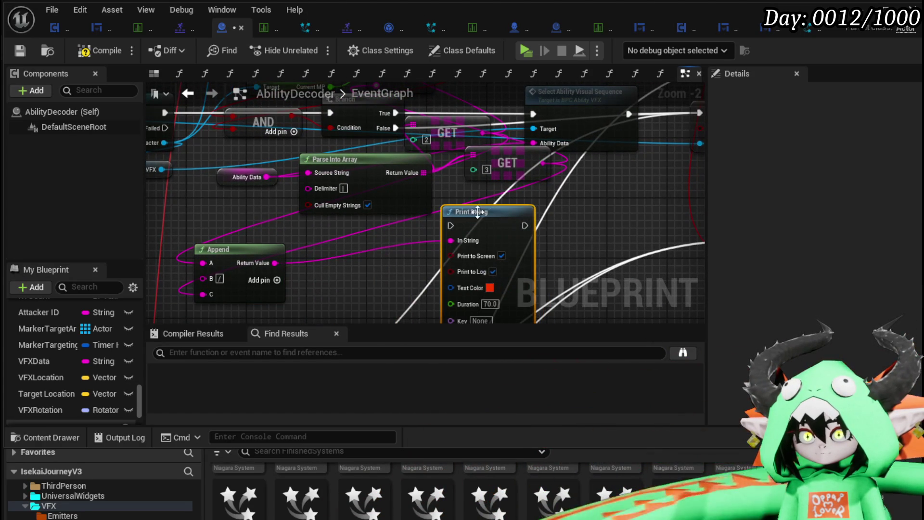
mouse_move(394, 112)
left_mouse_down()
mouse_move(466, 234)
mouse_move(451, 225)
left_mouse_up()
left_click_drag(525, 225, 532, 115)
left_click_drag(474, 219, 451, 226)
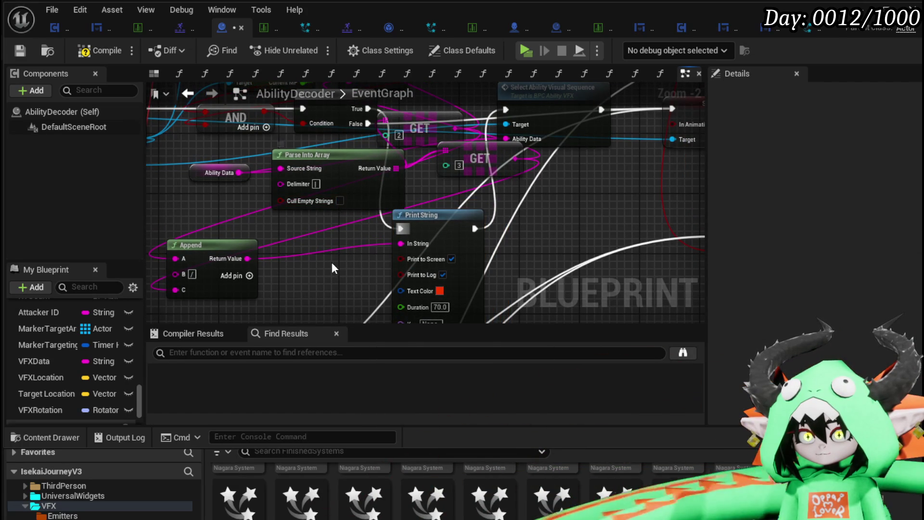
left_click(21, 49)
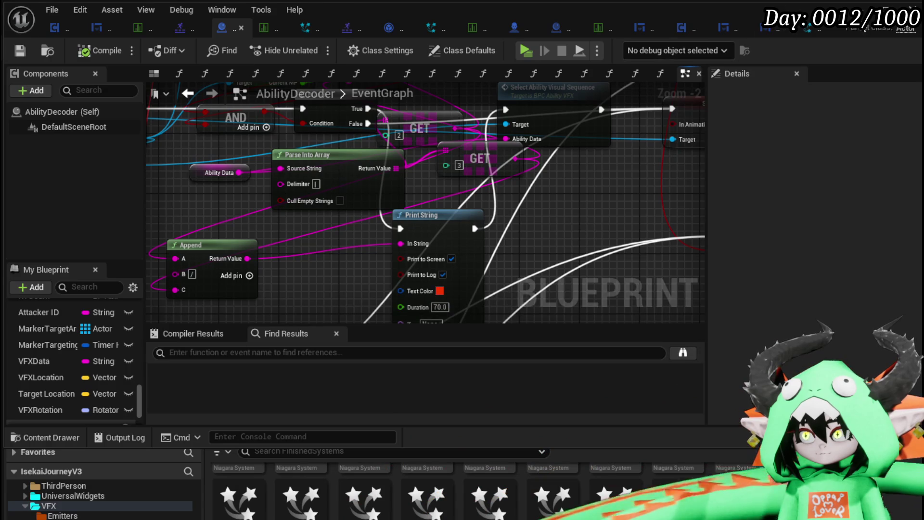
left_click(860, 10)
Play-test the level, fight the fire slime, cast the Free AIM Fire card, then stop
key("alt+p")
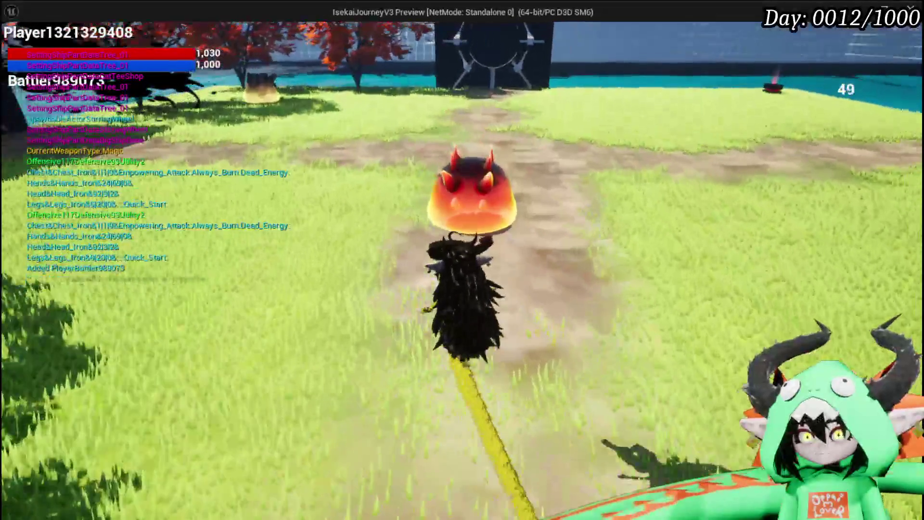
key("w")
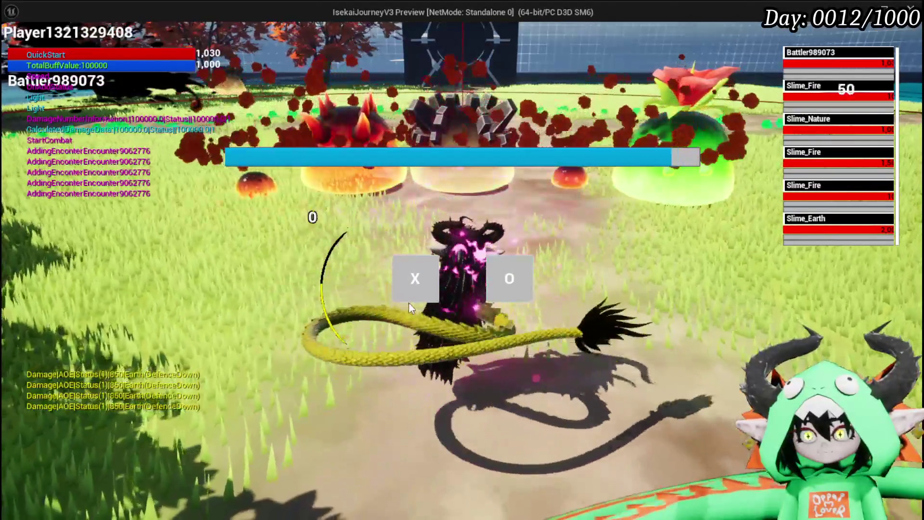
left_click(410, 300)
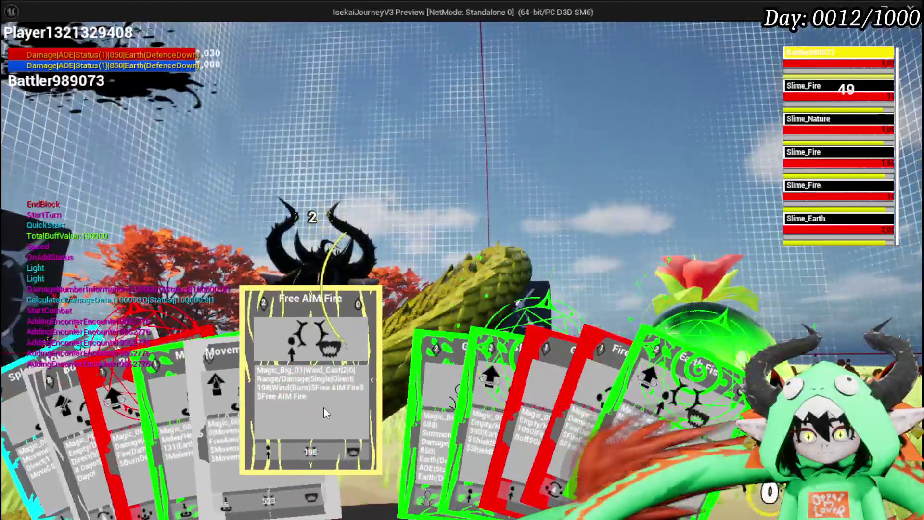
left_click(323, 406)
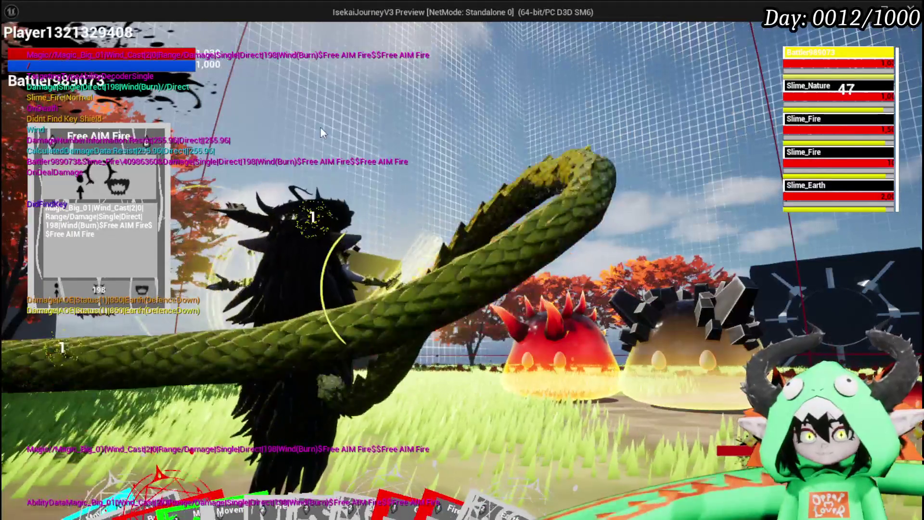
key("Escape")
key("ctrl+s")
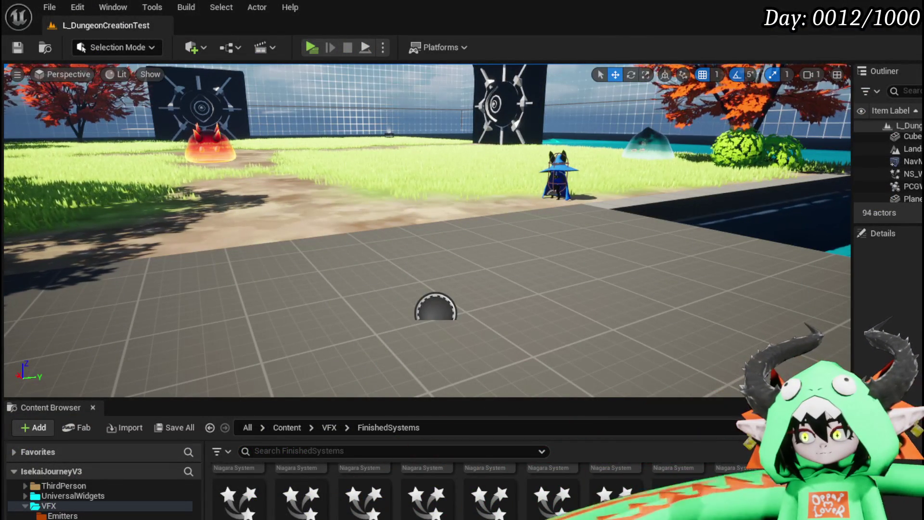
Bring the AbilityDecoder blueprint back up and look over its event graph
key("alt+Tab")
left_click_drag(310, 255, 264, 295)
mouse_move(512, 253)
left_mouse_down()
mouse_move(385, 289)
mouse_move(572, 298)
left_mouse_up()
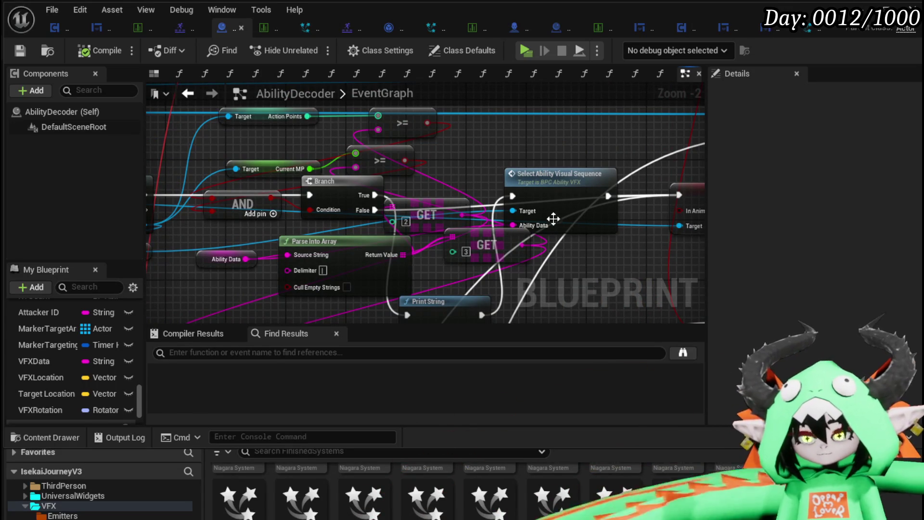
Find the Select Ability Visual Sequence call past Print String and the >= checks, then open BPC_AbilityVFX
mouse_move(454, 181)
left_mouse_down()
mouse_move(322, 156)
mouse_move(341, 218)
mouse_move(387, 180)
mouse_move(459, 189)
mouse_move(459, 213)
left_mouse_up()
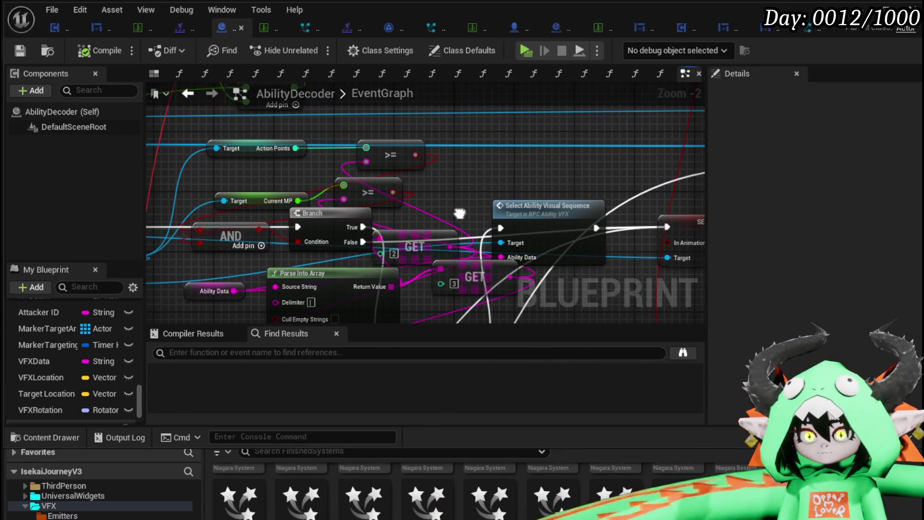
mouse_move(511, 200)
left_mouse_down()
mouse_move(424, 260)
mouse_move(446, 254)
mouse_move(452, 217)
mouse_move(485, 181)
mouse_move(444, 221)
left_mouse_up()
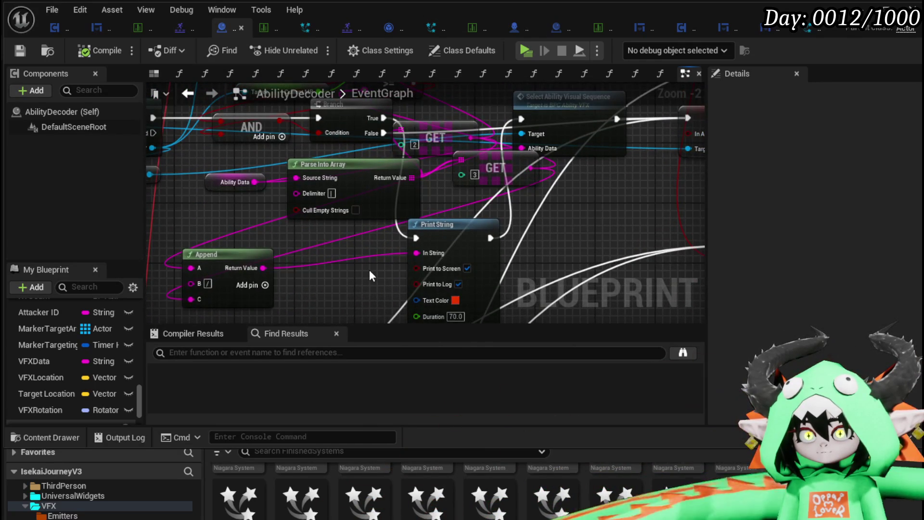
left_click_drag(371, 275, 358, 318)
mouse_move(487, 146)
left_mouse_down()
mouse_move(482, 209)
mouse_move(387, 207)
mouse_move(407, 190)
left_mouse_up()
left_click(491, 226)
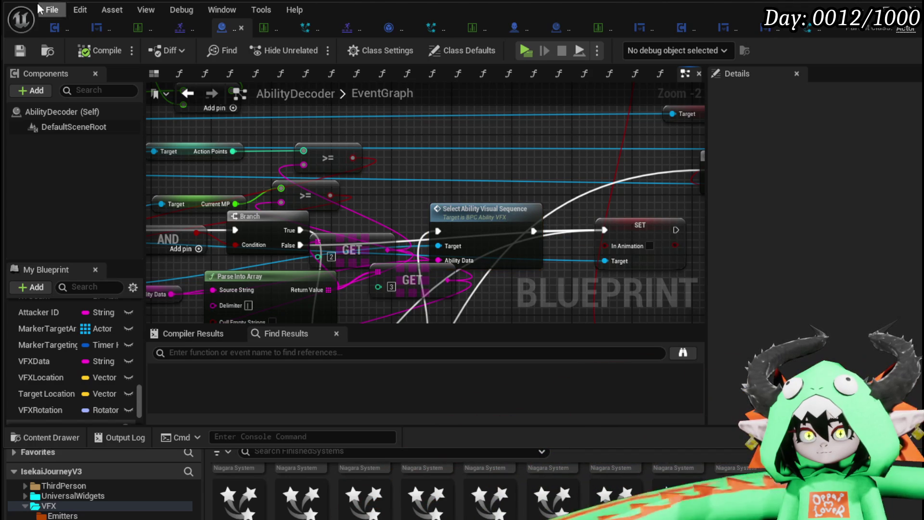
left_click(56, 28)
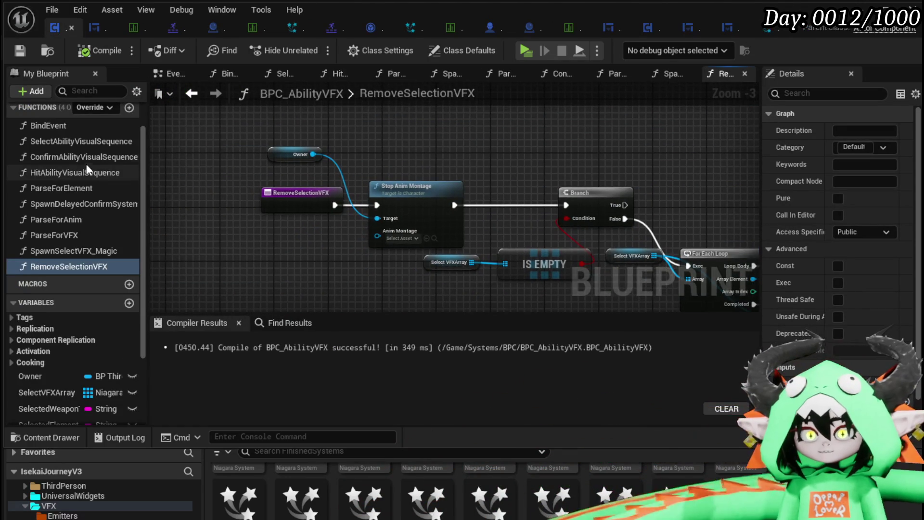
In SelectAbilityVisualSequence, promote Ability Data to a new variable and place its SET node after the entry
double_click(71, 140)
scroll(327, 210, "up", 1)
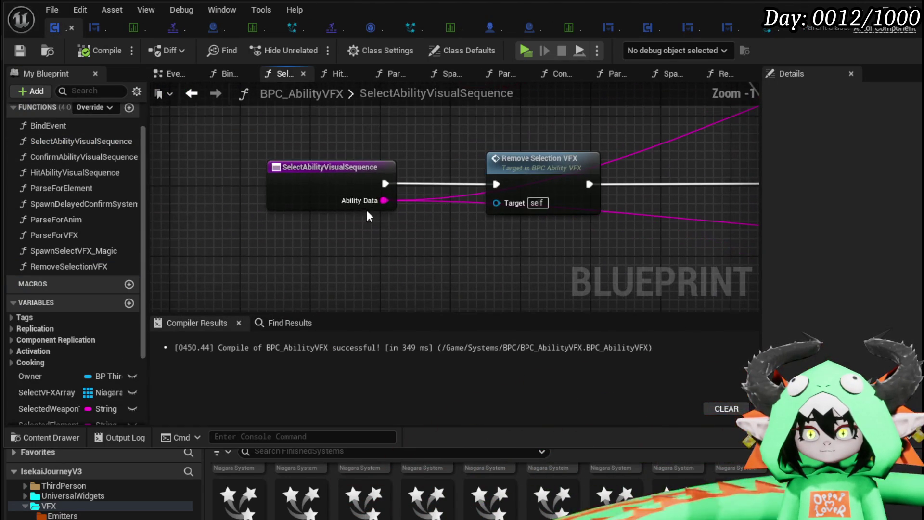
right_click(384, 201)
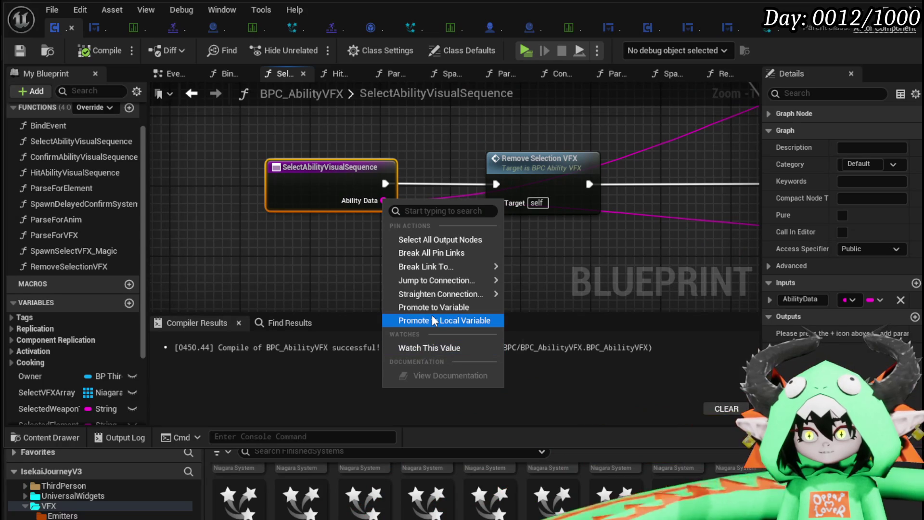
left_click(436, 305)
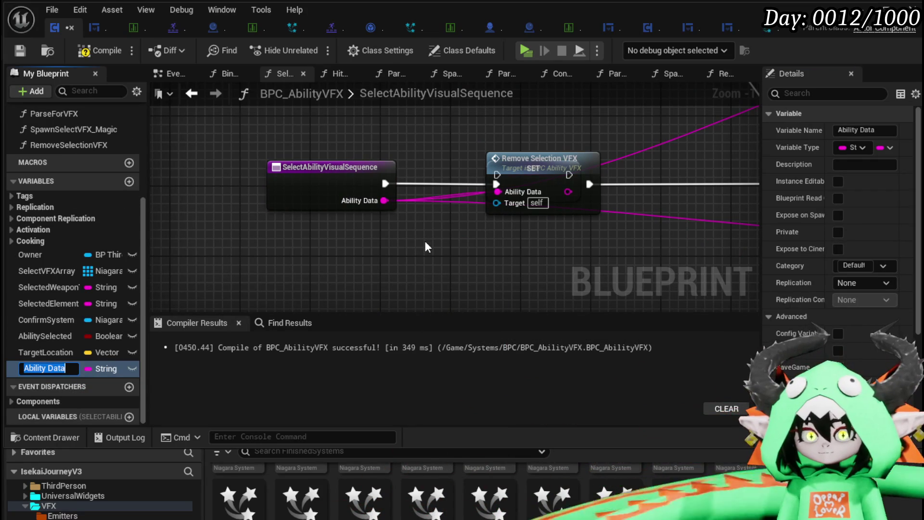
left_click_drag(301, 188, 213, 188)
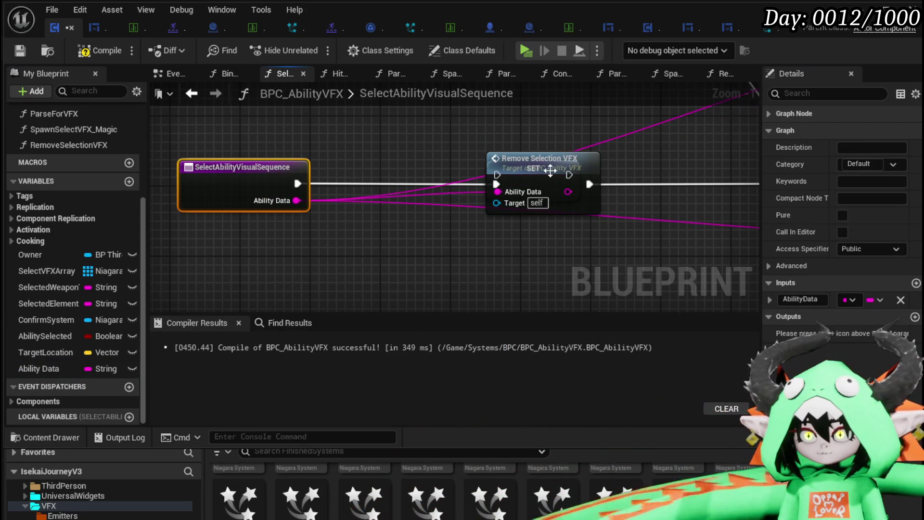
left_click_drag(593, 158, 714, 166)
mouse_move(547, 191)
left_mouse_down()
mouse_move(413, 198)
mouse_move(555, 187)
mouse_move(614, 194)
mouse_move(623, 179)
left_mouse_up()
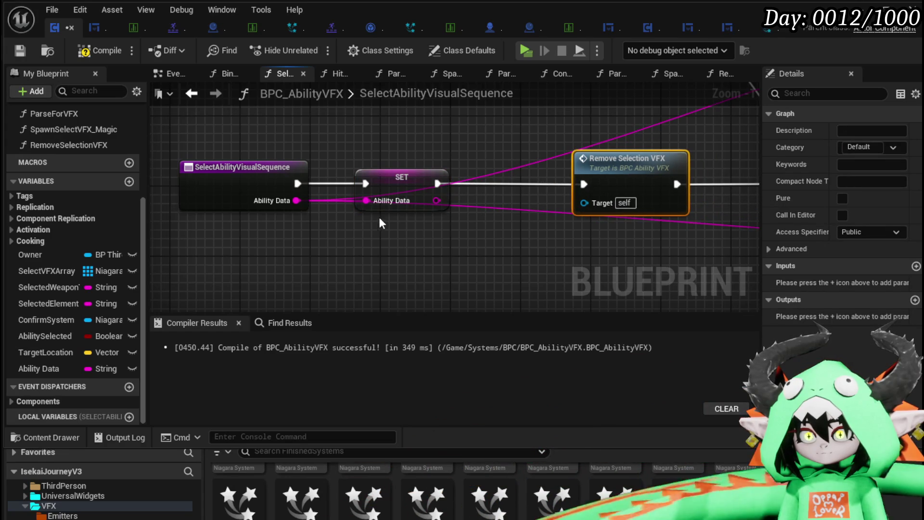
Add an Is Empty check on Ability Data and a Branch whose False path runs the SET
scroll(382, 217, "down", 2)
left_click_drag(277, 209, 179, 209)
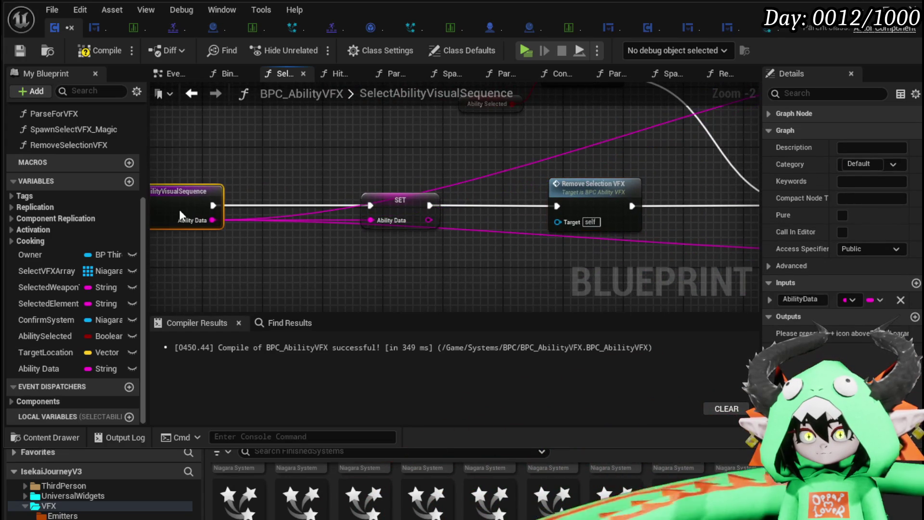
left_click_drag(273, 245, 376, 237)
left_click_drag(307, 215, 351, 249)
type("is empty")
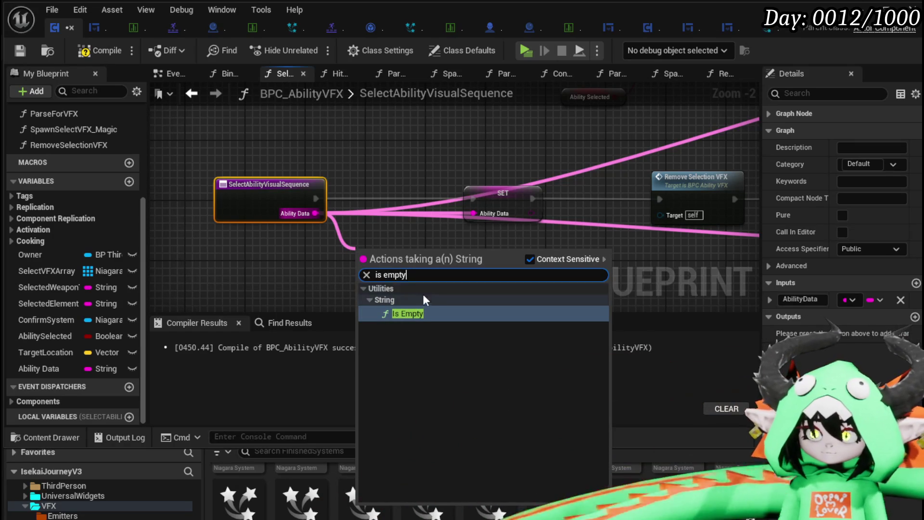
left_click(409, 313)
mouse_move(426, 256)
left_mouse_down()
mouse_move(354, 256)
mouse_move(481, 257)
mouse_move(383, 175)
mouse_move(375, 195)
left_mouse_up()
left_click_drag(317, 199, 366, 199)
left_click_drag(431, 213, 473, 199)
mouse_move(498, 198)
left_mouse_down()
mouse_move(513, 221)
mouse_move(521, 212)
left_mouse_up()
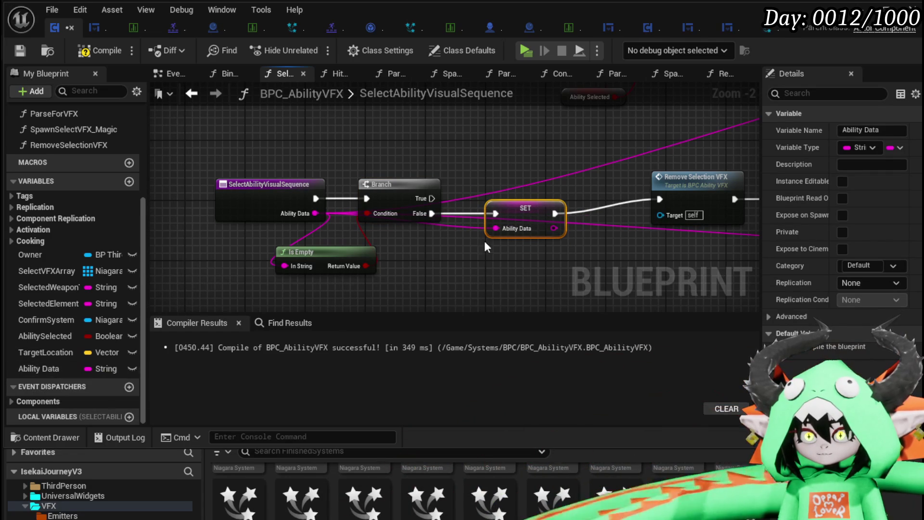
Connect the Branch True path to Remove Selection VFX and delete the extra Ability Data getter
mouse_move(57, 366)
left_mouse_down()
mouse_move(515, 149)
mouse_move(410, 128)
left_mouse_up()
left_click(438, 142)
left_click_drag(517, 161, 433, 194)
mouse_move(348, 232)
left_mouse_down()
mouse_move(597, 224)
mouse_move(585, 231)
left_mouse_up()
left_click_drag(346, 231, 577, 230)
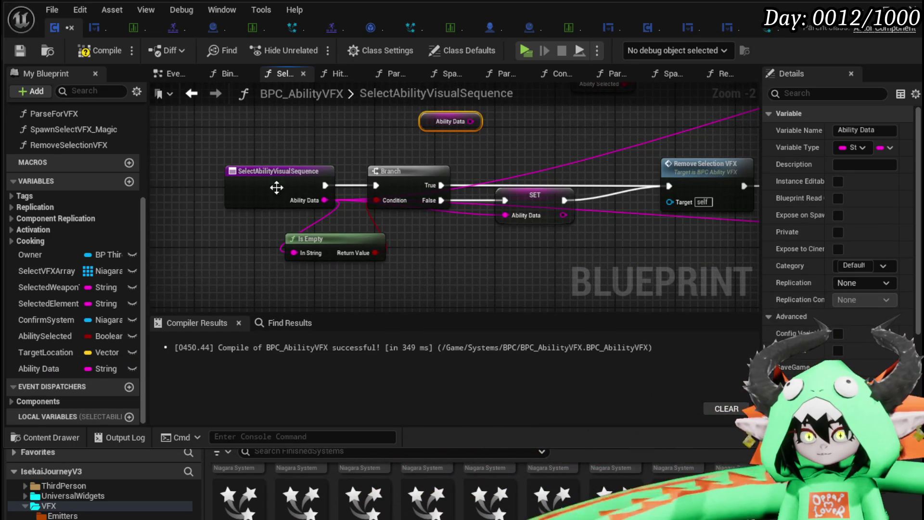
left_click_drag(322, 178, 389, 182)
left_click(422, 172)
key("Delete")
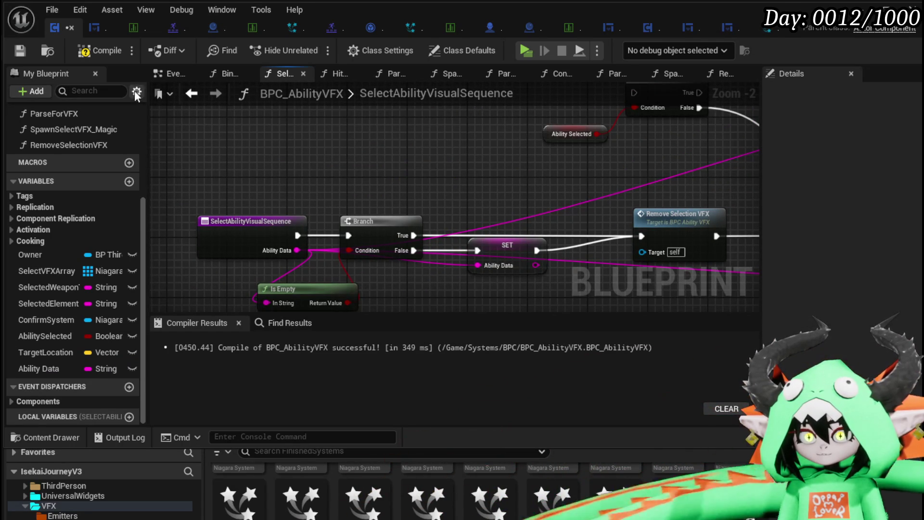
Compile and save the BPC_AbilityVFX blueprint
left_click(102, 51)
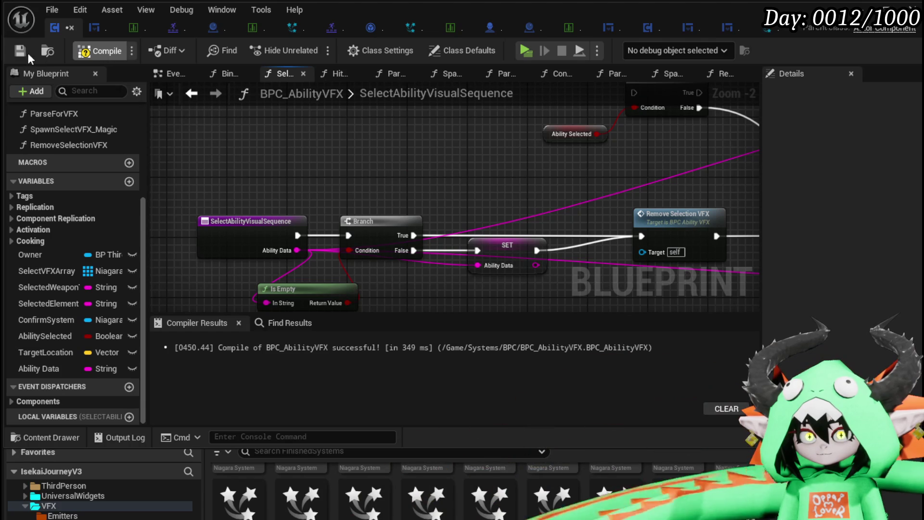
left_click(15, 54)
mouse_move(426, 193)
left_mouse_down()
mouse_move(451, 212)
mouse_move(460, 162)
left_mouse_up()
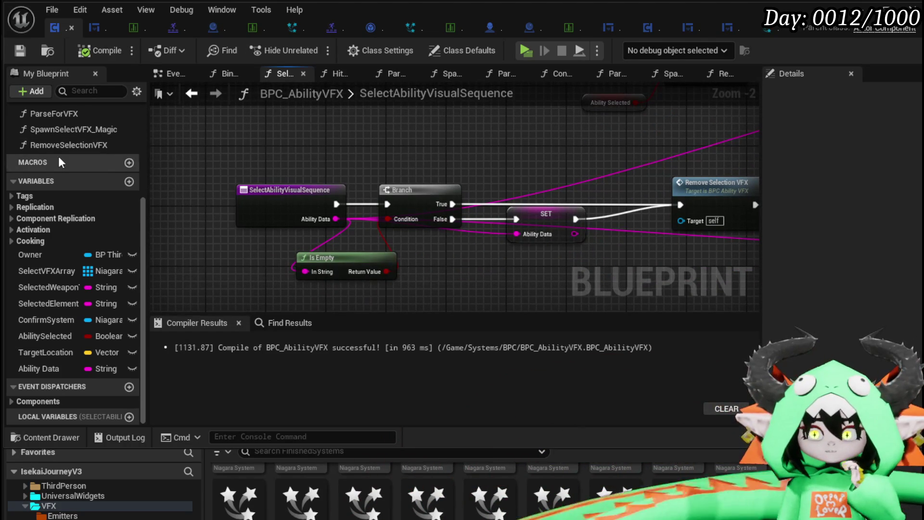
scroll(72, 164, "up", 3)
scroll(80, 173, "up", 2)
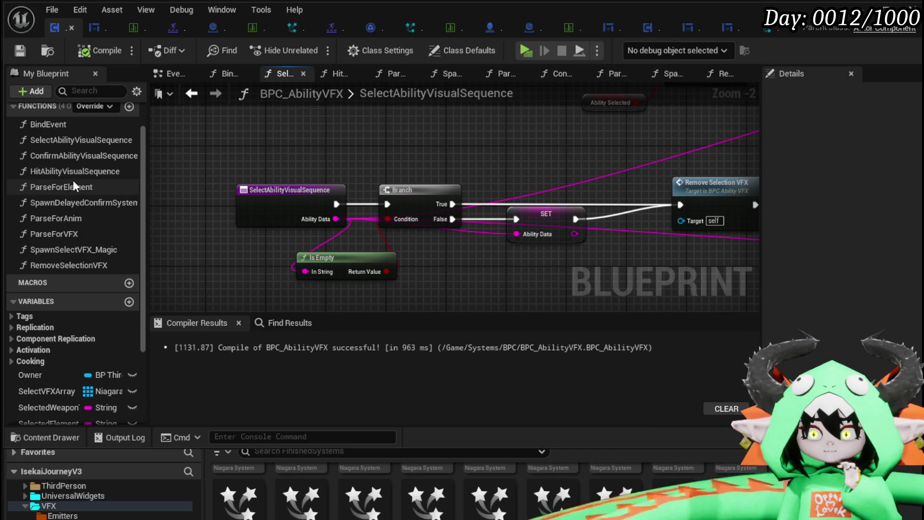
In HitAbilityVisualSequence, add a SelectAbilityVisualSequence call wired from the entry node and recompile
double_click(61, 172)
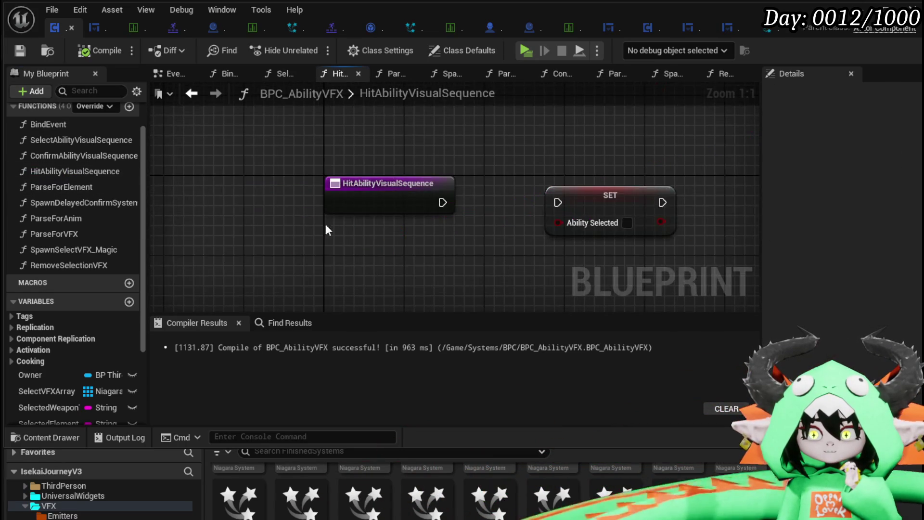
left_click_drag(60, 141, 422, 131)
left_click_drag(346, 205, 431, 164)
left_click_drag(505, 161, 536, 114)
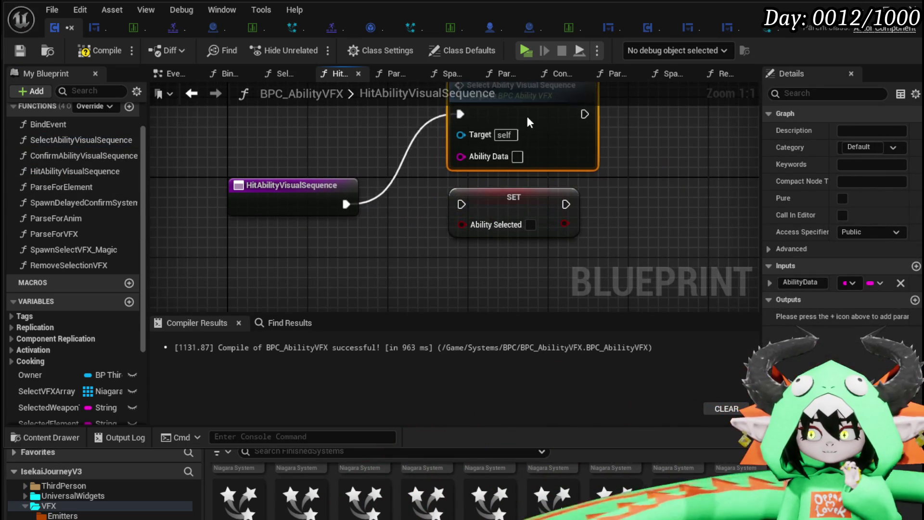
left_click(88, 51)
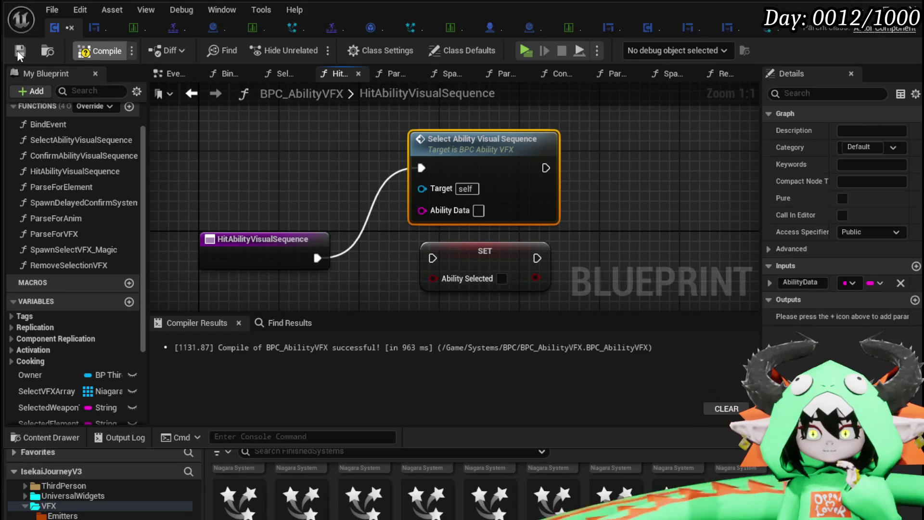
Rearrange the graph, moving the Ability Selected SET node aside and the Select call far right
left_click_drag(258, 127, 224, 53)
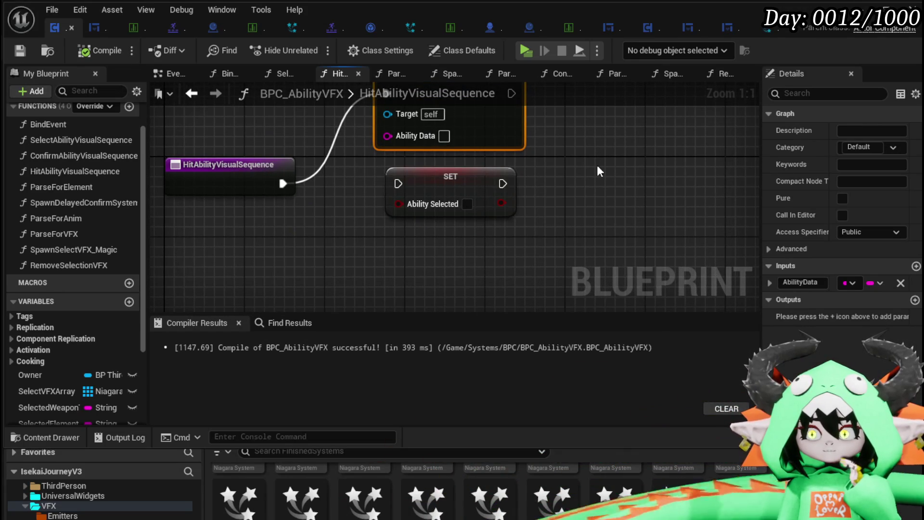
left_click_drag(320, 267, 324, 334)
mouse_move(453, 241)
left_mouse_down()
mouse_move(382, 311)
mouse_move(251, 51)
mouse_move(230, 130)
left_mouse_up()
mouse_move(433, 182)
left_mouse_down()
mouse_move(745, 265)
mouse_move(726, 193)
mouse_move(674, 207)
left_mouse_up()
left_click_drag(469, 172, 573, 192)
scroll(544, 181, "down", 2)
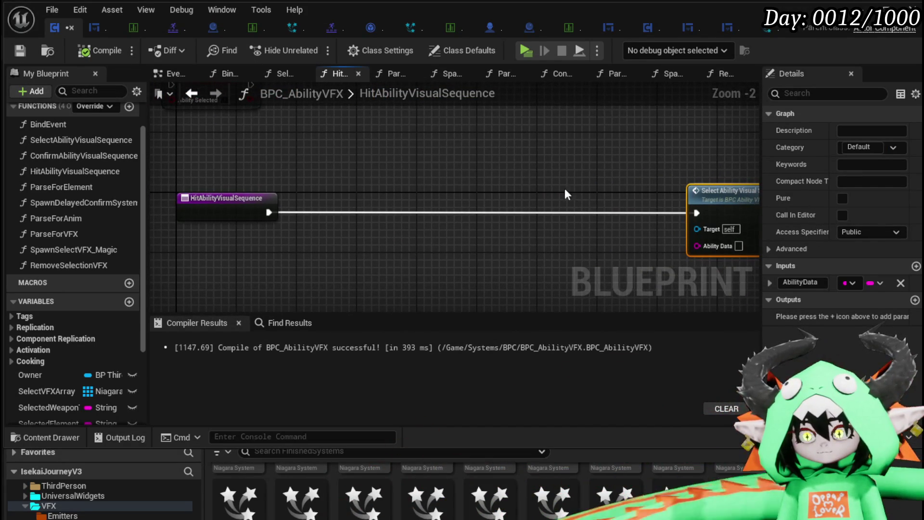
scroll(103, 405, "down", 5)
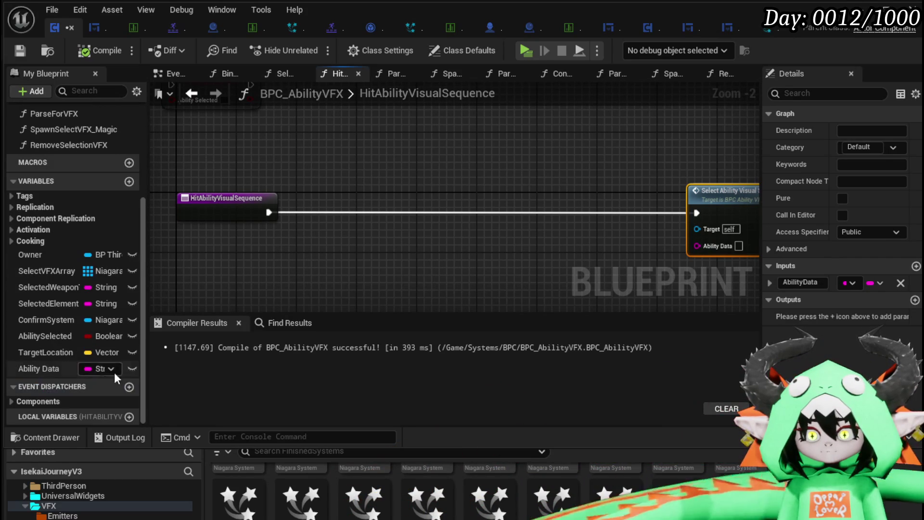
Place an Ability Data getter in the HitAbilityVisualSequence function
mouse_move(42, 371)
left_mouse_down()
mouse_move(273, 143)
mouse_move(223, 157)
left_mouse_up()
left_click(267, 166)
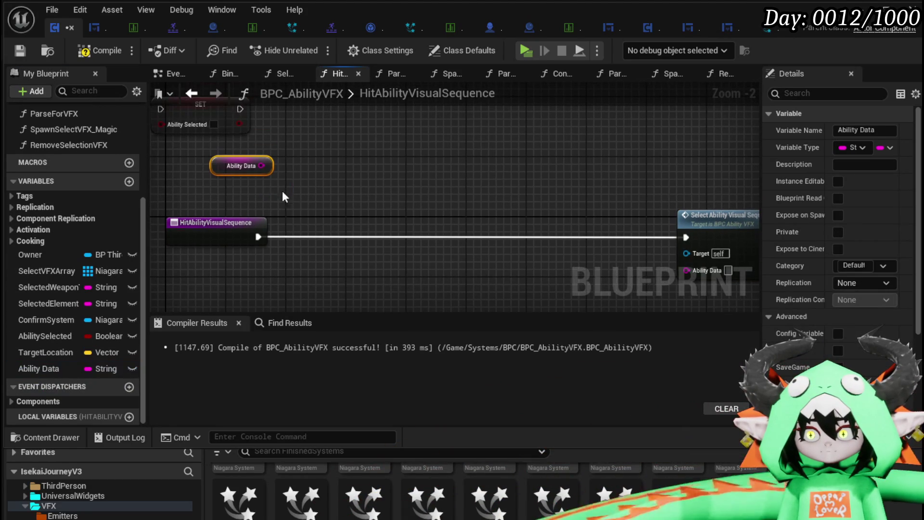
left_click_drag(285, 179, 359, 180)
left_click(440, 140)
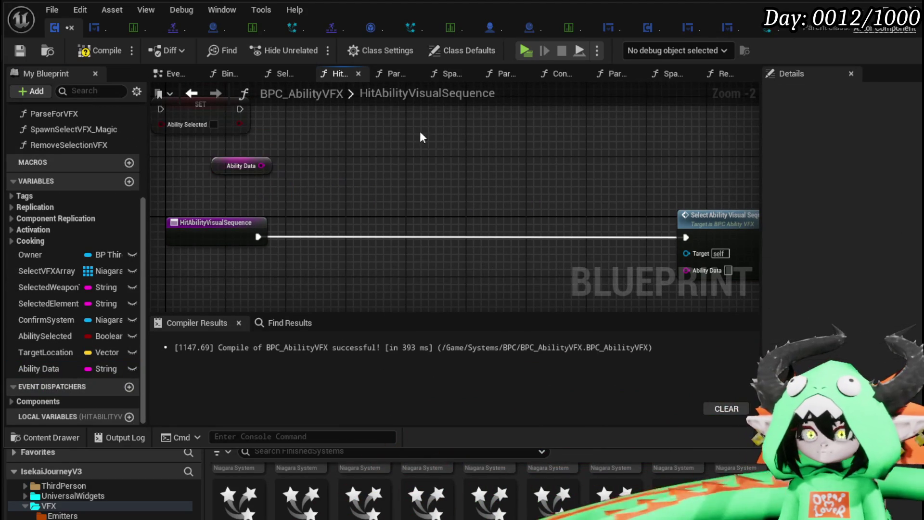
Compile and save BPC_AbilityVFX, then show the BP_Collectable_PickUp event graph
left_click(101, 51)
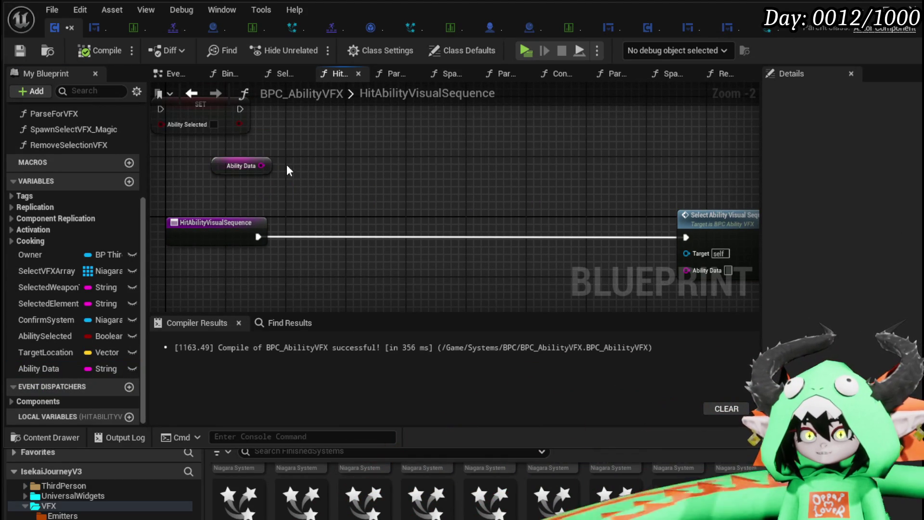
left_click(20, 50)
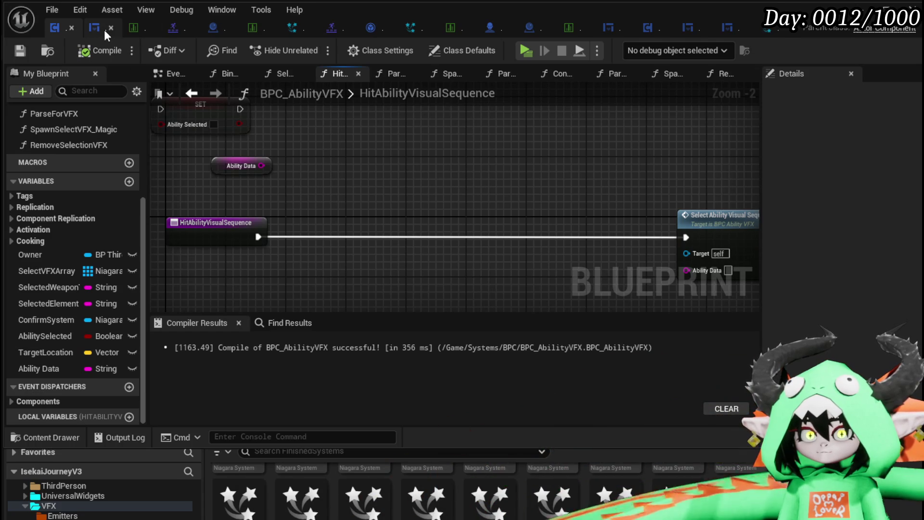
left_click(549, 28)
scroll(456, 210, "down", 2)
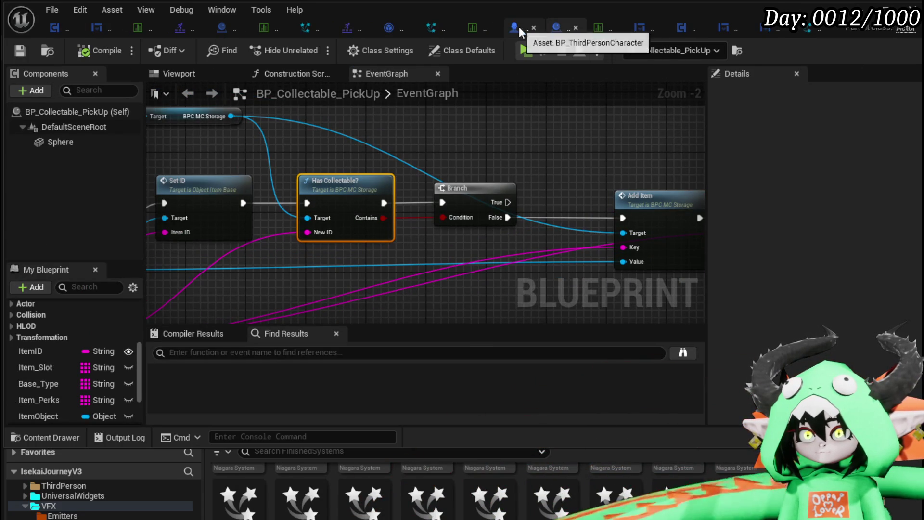
In AbilityDecoder, add a Hit Ability Visual Sequence call on BPC Ability VFX, moved far left
left_click(221, 27)
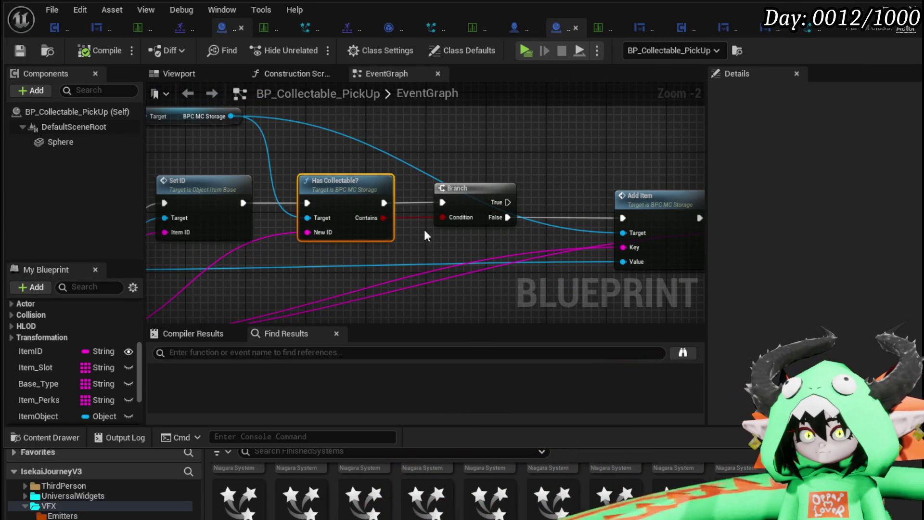
scroll(368, 211, "down", 1)
mouse_move(368, 211)
left_mouse_down()
mouse_move(383, 157)
mouse_move(541, 221)
mouse_move(289, 192)
mouse_move(230, 212)
mouse_move(181, 245)
mouse_move(144, 238)
mouse_move(287, 232)
mouse_move(322, 177)
mouse_move(225, 221)
left_mouse_up()
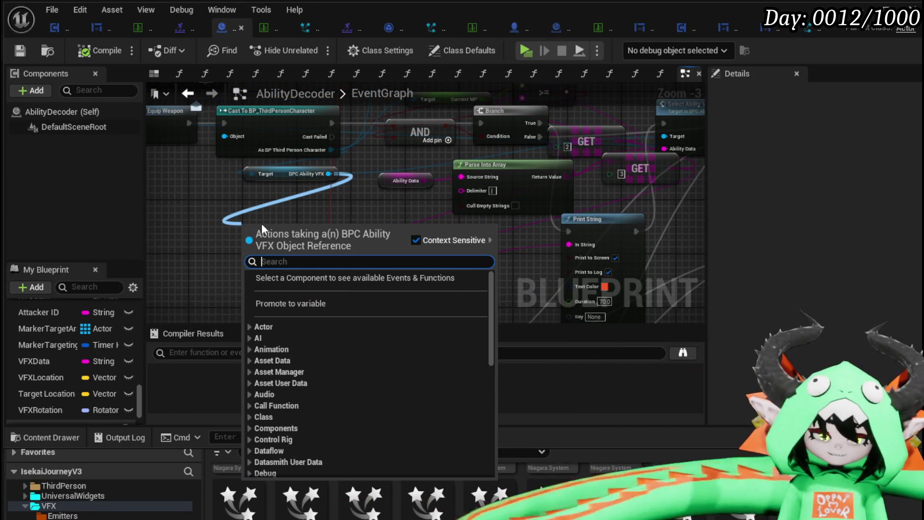
type("Hit")
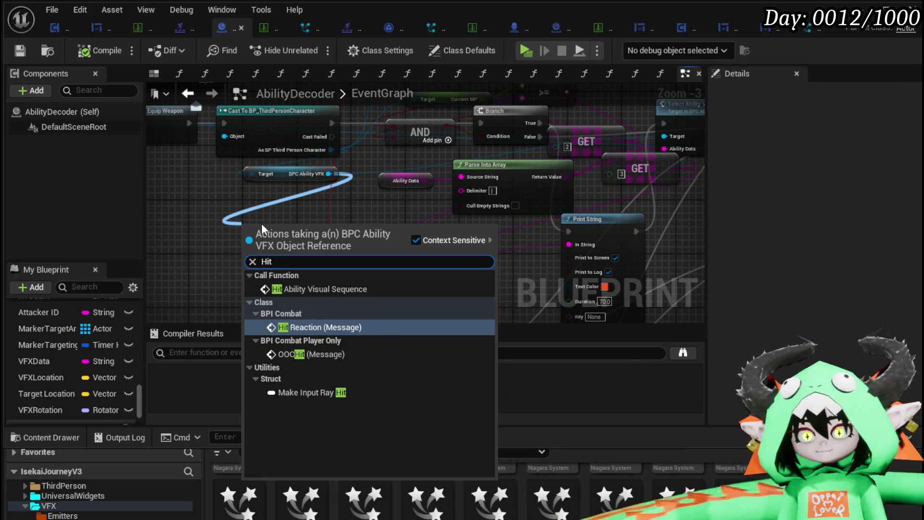
left_click(322, 289)
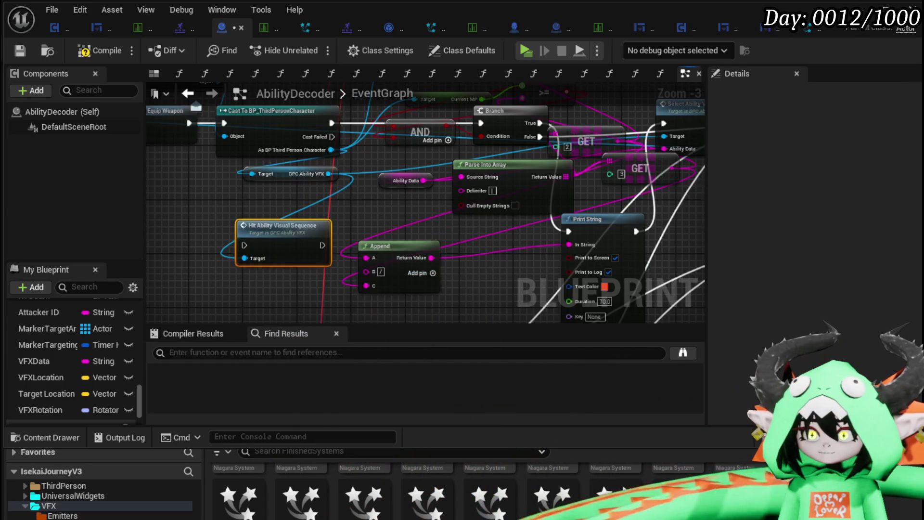
left_click_drag(339, 197, 253, 201)
left_click_drag(179, 230, 91, 216)
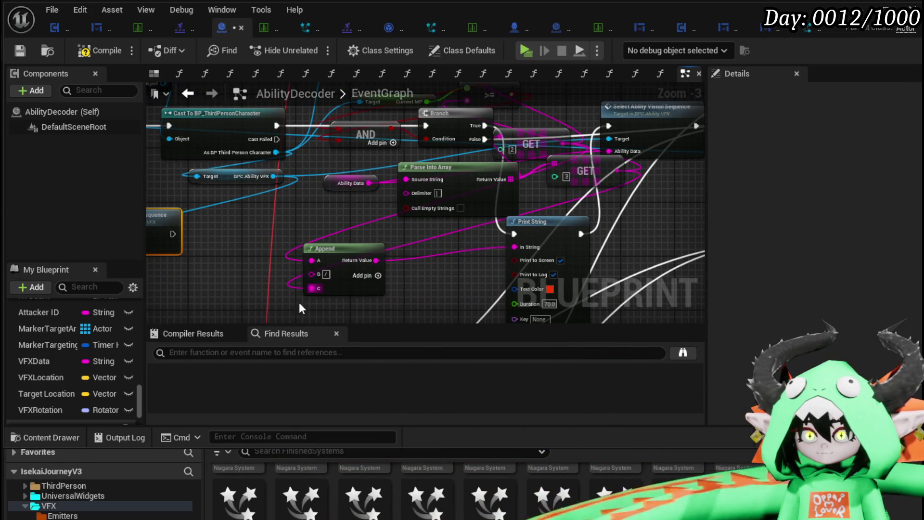
Locate Parse Into Array and select it together with the GET node
left_click_drag(423, 212, 278, 261)
mouse_move(340, 229)
left_mouse_down()
mouse_move(320, 250)
mouse_move(326, 239)
left_mouse_up()
left_click(360, 164)
mouse_move(388, 199)
left_mouse_down()
mouse_move(371, 232)
mouse_move(340, 244)
mouse_move(365, 274)
left_mouse_up()
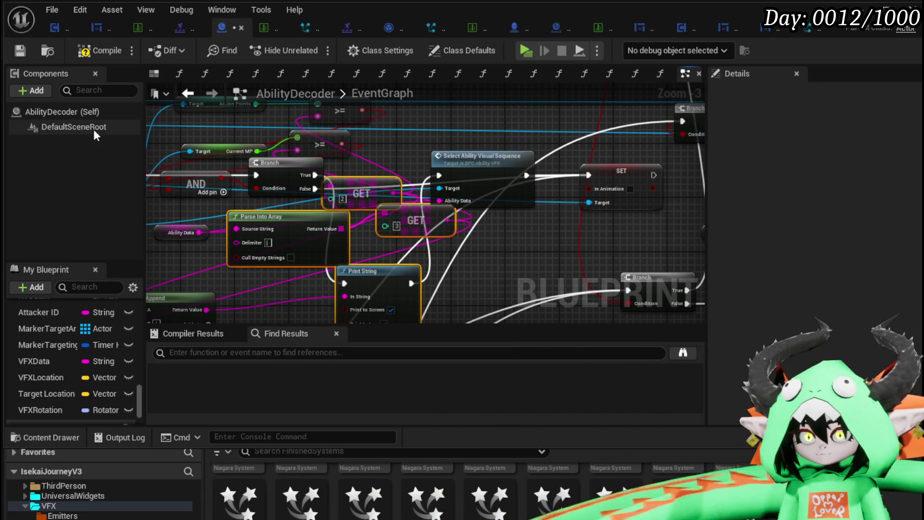
Paste the copied nodes into HitAbilityVisualSequence and wire Ability Data into Parse Into Array's Source String
left_click(58, 27)
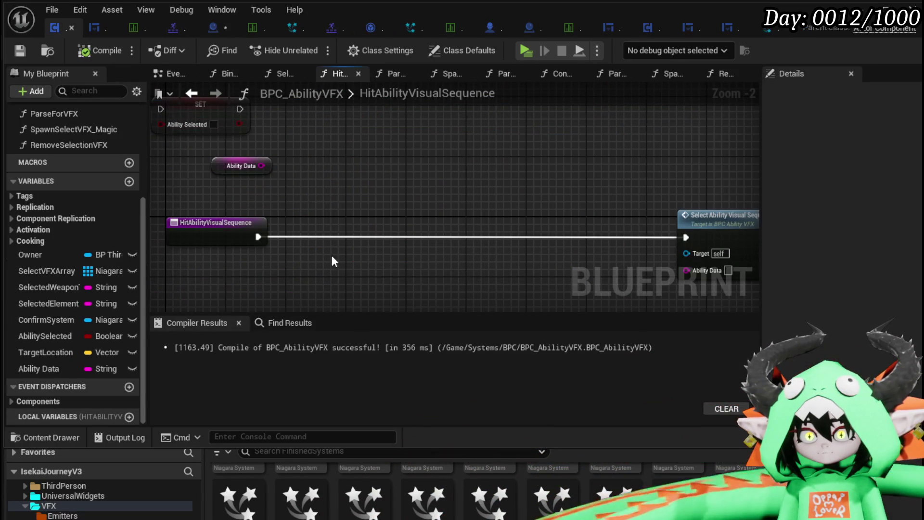
key("ctrl+v")
left_click_drag(289, 253, 356, 208)
left_click_drag(261, 165, 312, 226)
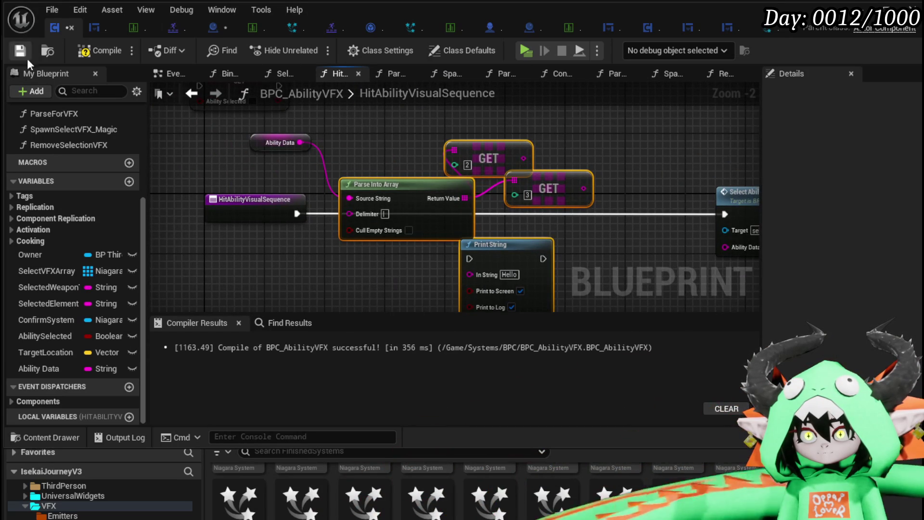
In AbilityDecoder, select the >= checks, Action Points getters, Append, Parse Into Array and Print String
left_click(222, 26)
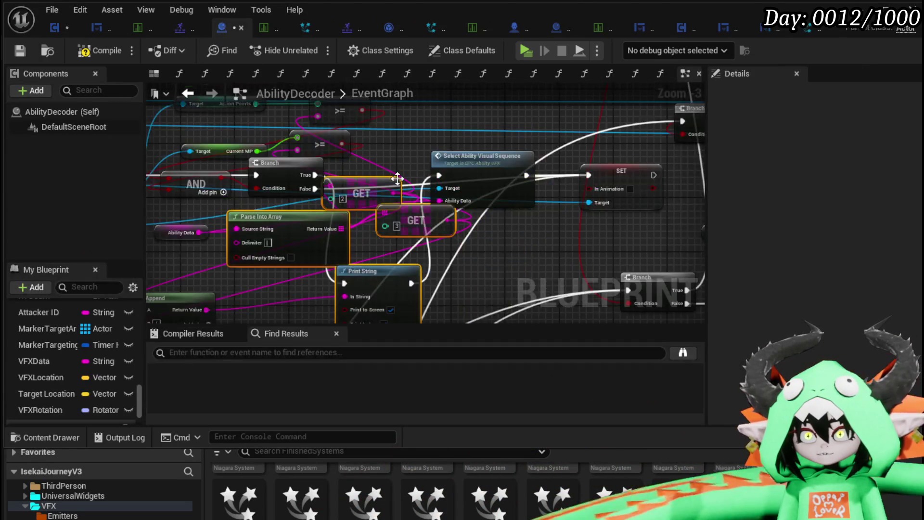
scroll(347, 140, "up", 3)
mouse_move(256, 137)
left_mouse_down()
mouse_move(377, 196)
mouse_move(415, 199)
left_mouse_up()
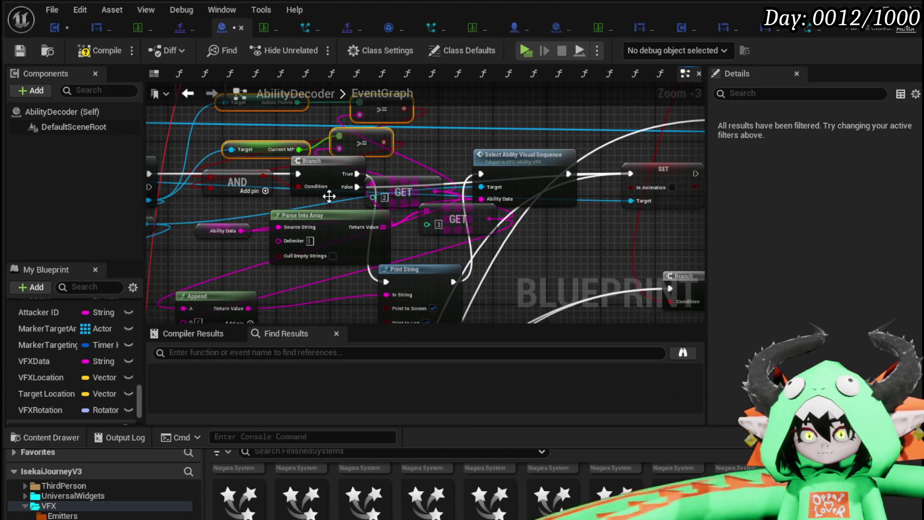
mouse_move(260, 294)
left_mouse_down()
mouse_move(441, 165)
mouse_move(343, 255)
mouse_move(455, 126)
mouse_move(467, 126)
mouse_move(573, 296)
left_mouse_up()
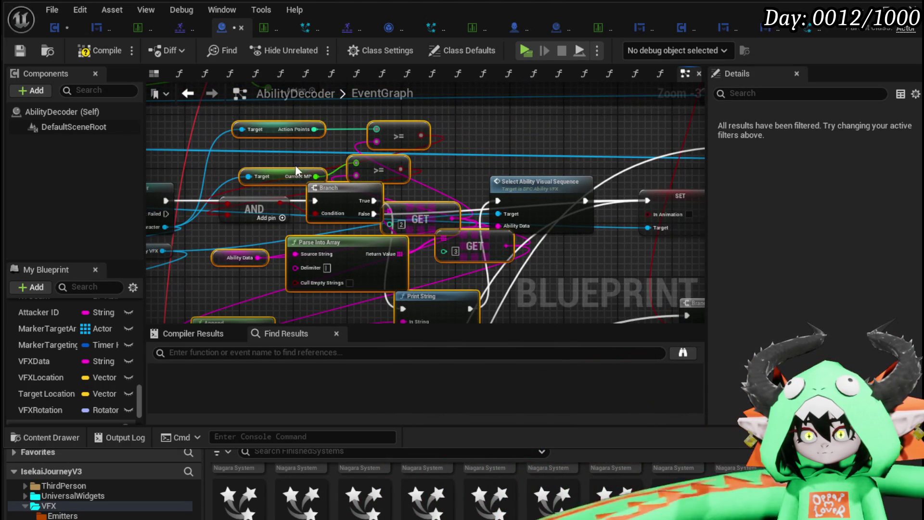
Replace the earlier paste in HitAbilityVisualSequence with the larger node group, then return to AbilityDecoder
left_click(53, 27)
scroll(391, 215, "down", 1)
mouse_move(367, 295)
left_mouse_down()
mouse_move(490, 188)
mouse_move(476, 204)
left_mouse_up()
key("Delete")
key("ctrl+v")
left_click(346, 141)
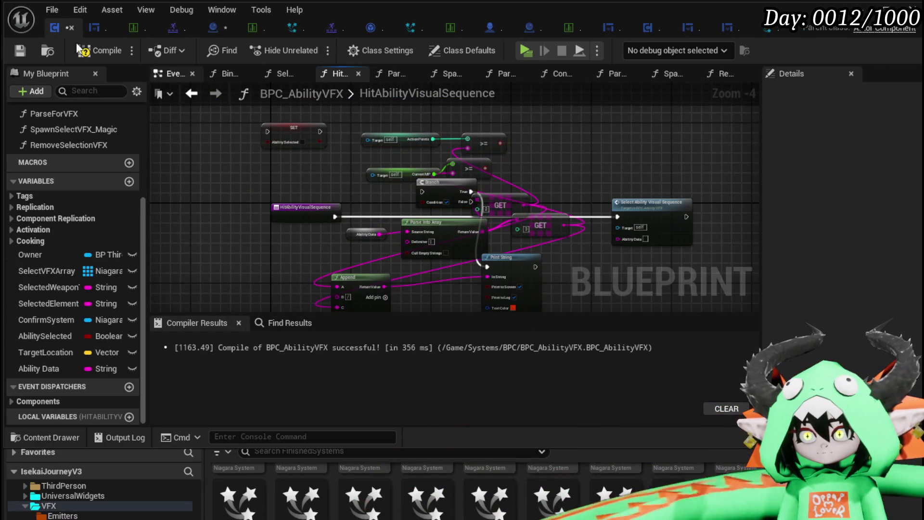
left_click(108, 29)
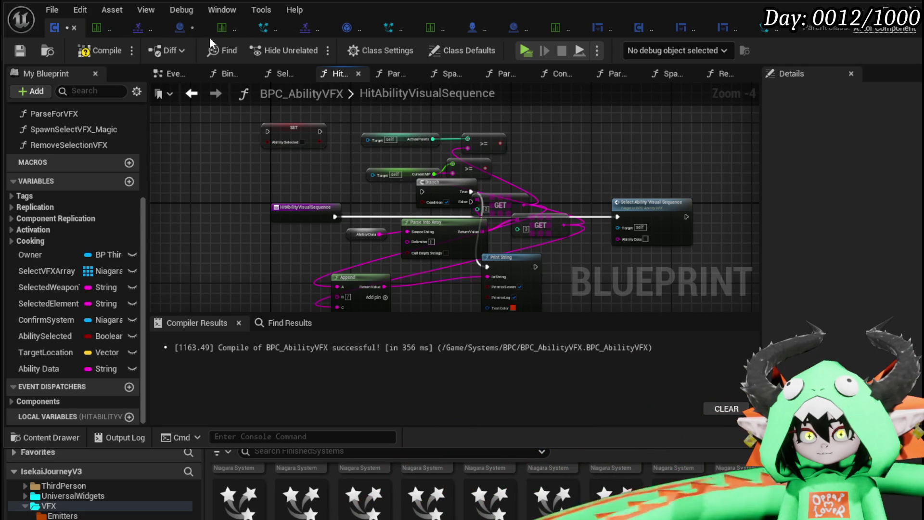
left_click(186, 30)
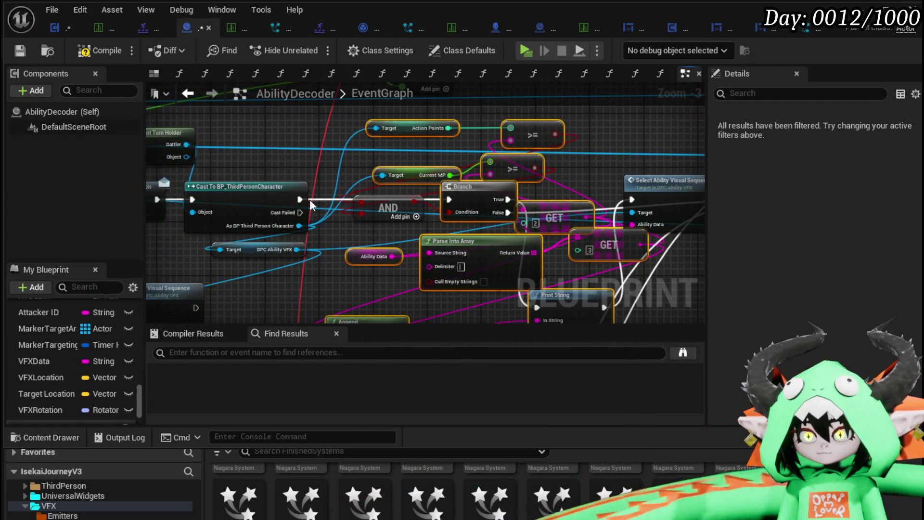
Wire the Cast exec into Hit Ability Visual Sequence and delete the AND, GET, Parse, Append and Print String nodes
mouse_move(303, 198)
left_mouse_down()
mouse_move(636, 200)
mouse_move(459, 205)
mouse_move(185, 299)
left_mouse_up()
scroll(250, 269, "down", 2)
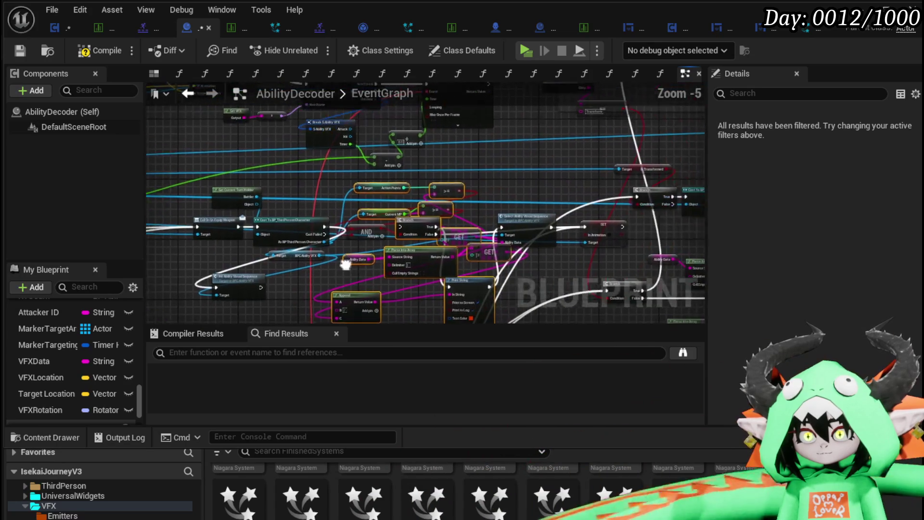
mouse_move(345, 178)
left_mouse_down()
mouse_move(481, 265)
mouse_move(484, 248)
mouse_move(481, 259)
left_mouse_up()
key("Delete")
left_click_drag(356, 260, 458, 301)
key("Delete")
Place Hit Ability Visual Sequence with its BPC Ability VFX getter, wire it to SET, and delete Select Ability Visual Sequence
mouse_move(246, 288)
left_mouse_down()
mouse_move(342, 222)
mouse_move(556, 230)
left_mouse_up()
scroll(429, 228, "up", 3)
mouse_move(262, 232)
left_mouse_down()
mouse_move(439, 253)
mouse_move(492, 230)
left_mouse_up()
left_click_drag(589, 182, 357, 192)
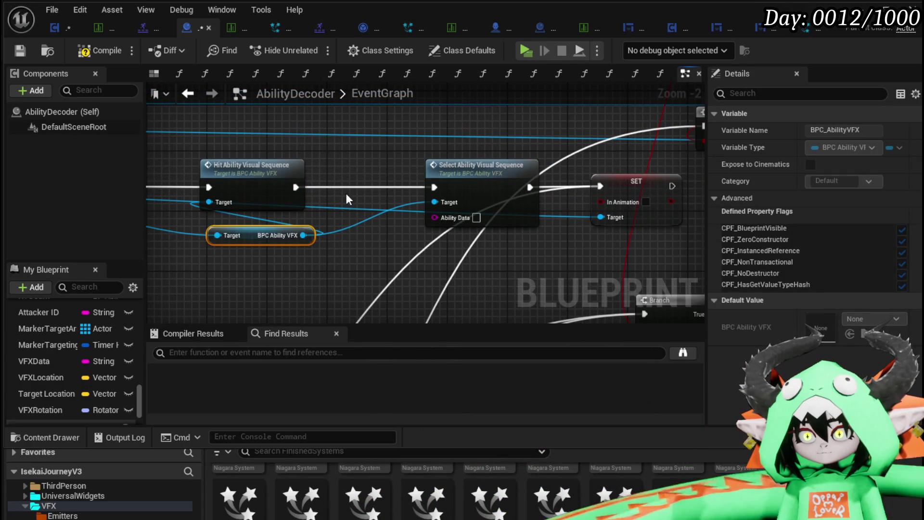
mouse_move(293, 188)
left_mouse_down()
mouse_move(625, 182)
mouse_move(599, 187)
left_mouse_up()
left_click(486, 208)
key("Delete")
Rearrange the turn holder, Cast and Hit nodes, then compile and save AbilityDecoder
left_click_drag(366, 196, 594, 187)
left_click_drag(481, 227, 397, 243)
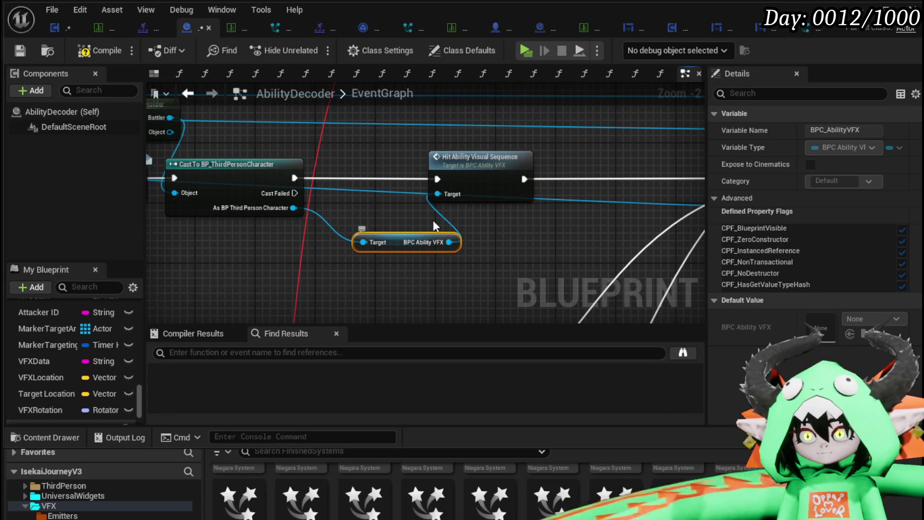
left_click_drag(490, 181, 646, 196)
left_click_drag(317, 241, 365, 144)
left_click_drag(403, 187, 523, 187)
left_click_drag(563, 255, 573, 238)
left_click_drag(628, 171, 666, 172)
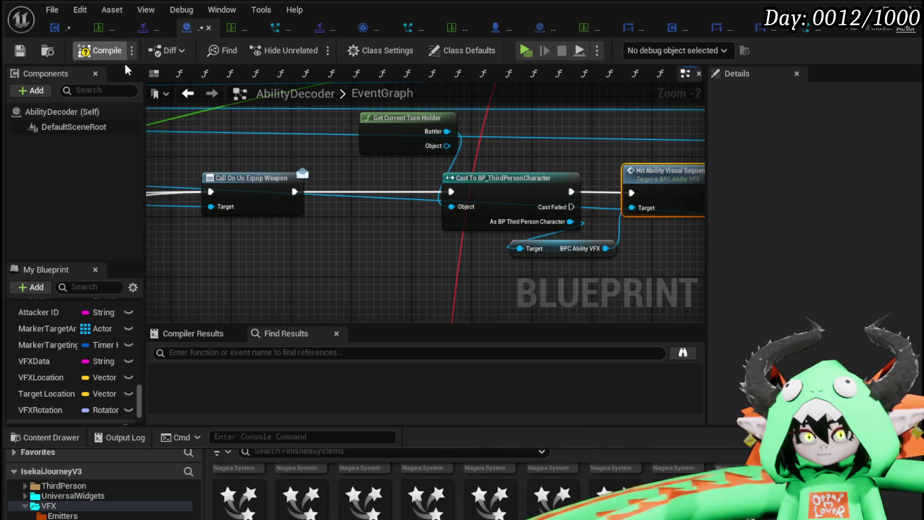
left_click(91, 53)
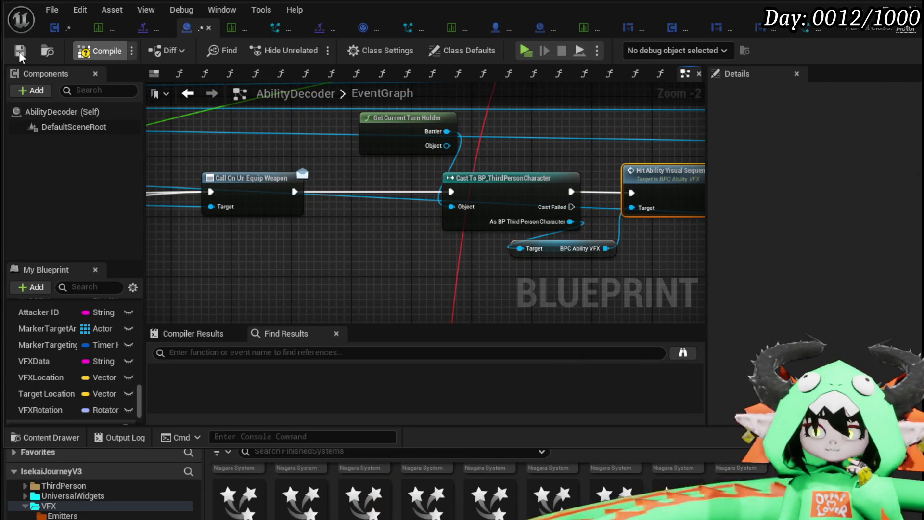
left_click(19, 51)
left_click(48, 27)
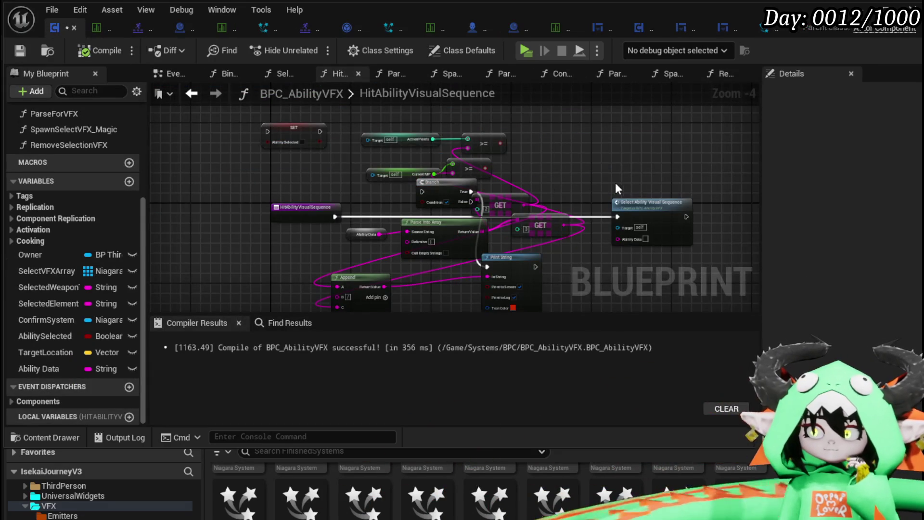
Add an Owner getter for the Action Points and Current MP targets and an Ability Data getter feeding Parse Into Array
scroll(580, 168, "up", 3)
scroll(424, 196, "down", 2)
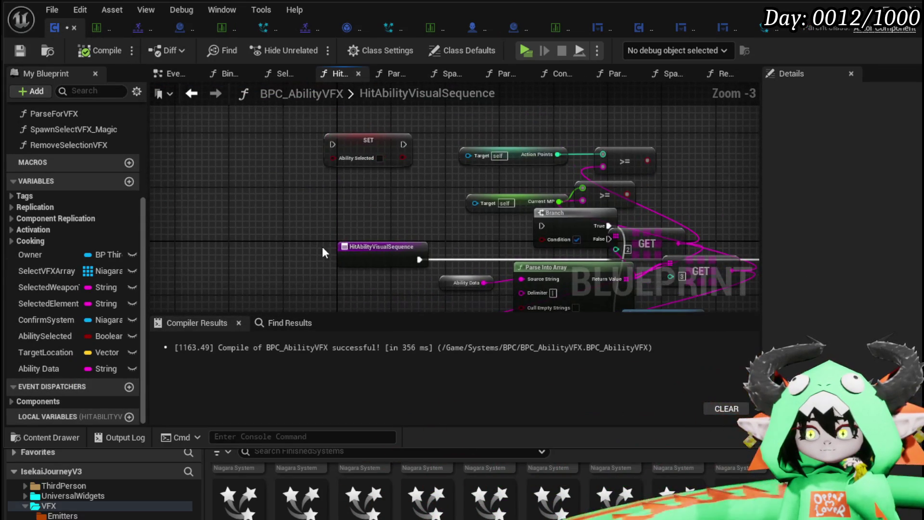
mouse_move(26, 264)
left_mouse_down()
mouse_move(273, 189)
mouse_move(336, 195)
mouse_move(467, 166)
mouse_move(475, 154)
left_mouse_up()
left_click(374, 202)
mouse_move(373, 191)
left_mouse_down()
mouse_move(481, 204)
mouse_move(401, 172)
mouse_move(443, 177)
left_mouse_up()
mouse_move(38, 368)
left_mouse_down()
mouse_move(182, 337)
mouse_move(383, 256)
mouse_move(489, 232)
mouse_move(336, 172)
left_mouse_up()
left_click(403, 261)
left_click(434, 232)
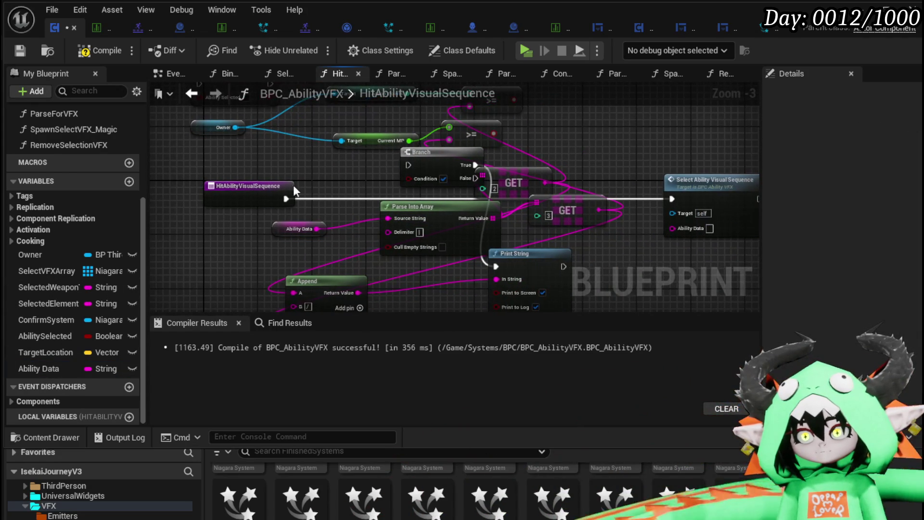
Connect the function entry to the Branch and line up Print String and Select Ability Visual Sequence after it
mouse_move(419, 169)
left_mouse_down()
mouse_move(514, 152)
mouse_move(594, 153)
left_mouse_up()
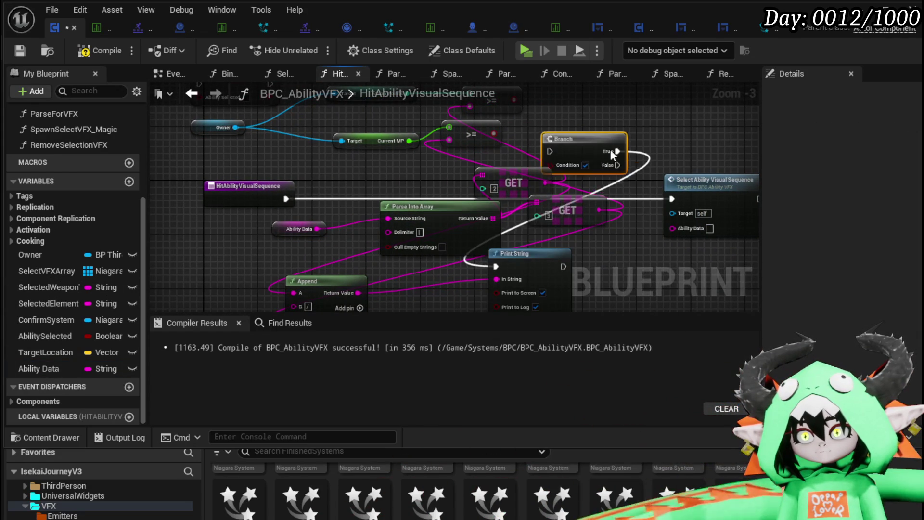
mouse_move(286, 198)
left_mouse_down()
mouse_move(579, 126)
mouse_move(583, 143)
left_mouse_up()
left_click_drag(583, 144, 228, 175)
left_click_drag(385, 201, 624, 185)
mouse_move(193, 288)
left_mouse_down()
mouse_move(335, 280)
mouse_move(524, 250)
mouse_move(574, 153)
mouse_move(465, 151)
left_mouse_up()
left_click_drag(660, 182, 472, 169)
mouse_move(303, 213)
left_mouse_down()
mouse_move(493, 204)
mouse_move(358, 208)
left_mouse_up()
left_click_drag(437, 189, 583, 221)
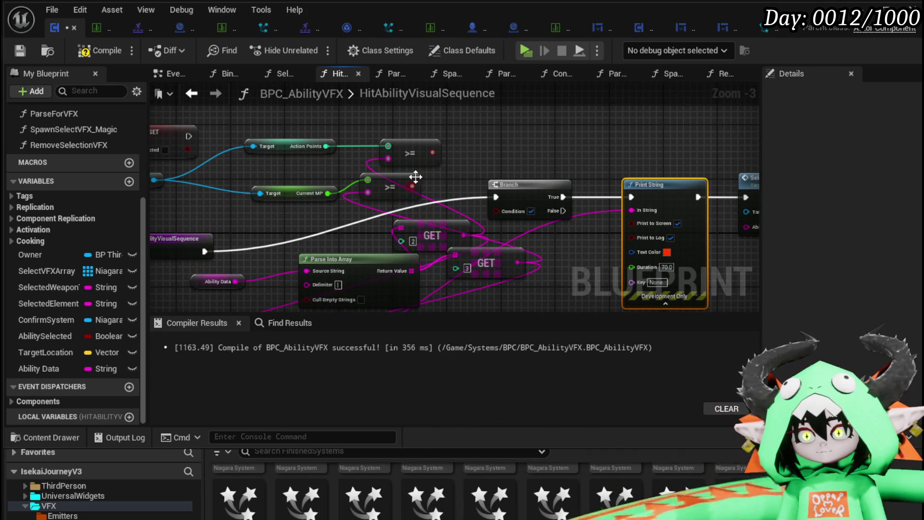
Combine the >= comparisons with an AND Boolean node feeding the Branch condition
left_click_drag(431, 154, 519, 128)
type("and b")
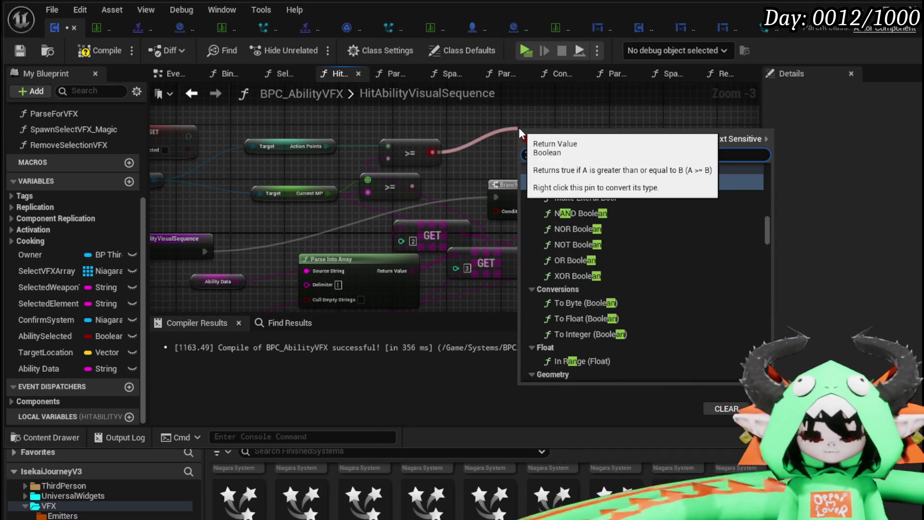
type("ool")
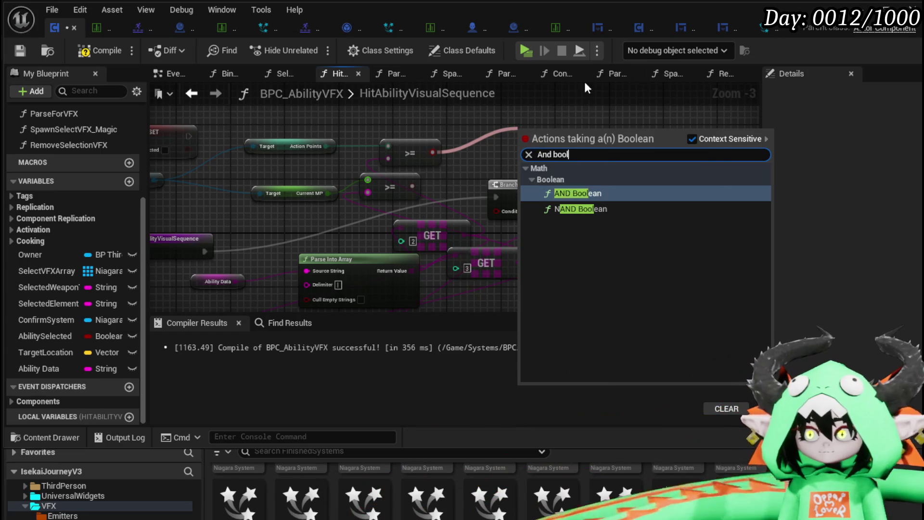
left_click(573, 192)
left_click(534, 146)
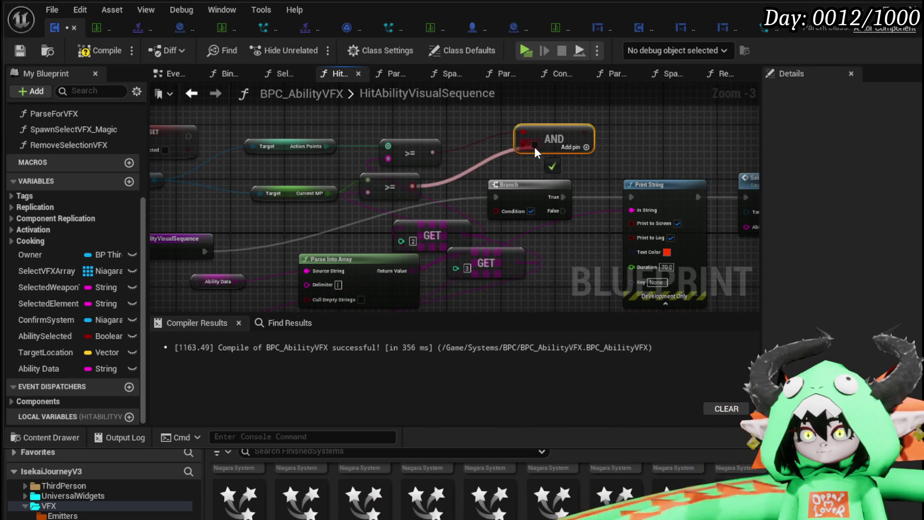
left_click_drag(576, 134, 501, 211)
Pass an Ability Data getter into Select Ability Visual Sequence
left_click_drag(637, 245, 423, 228)
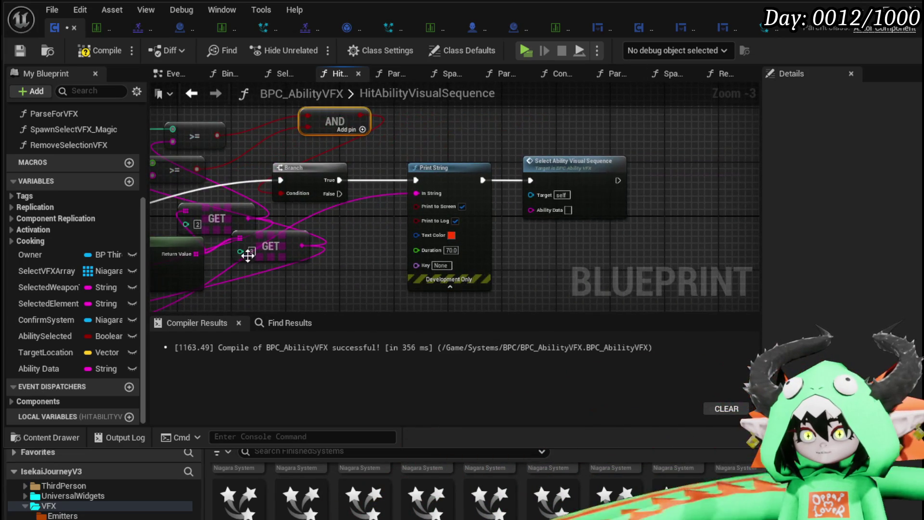
mouse_move(48, 366)
left_mouse_down()
mouse_move(509, 249)
mouse_move(530, 210)
left_mouse_up()
left_click(547, 257)
Inside Select Ability Visual Sequence, wire the entry straight to SET and delete the Branch
double_click(598, 201)
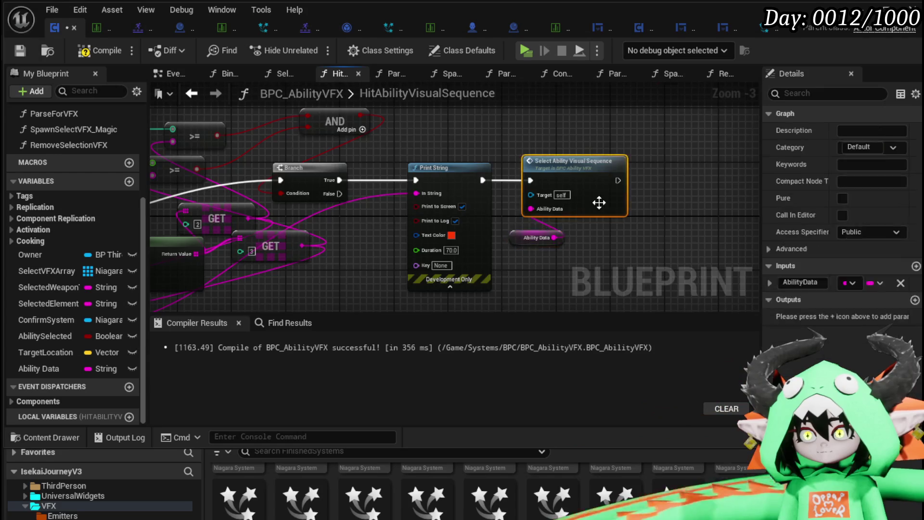
left_click_drag(307, 193, 486, 208)
left_click(414, 202)
key("Delete")
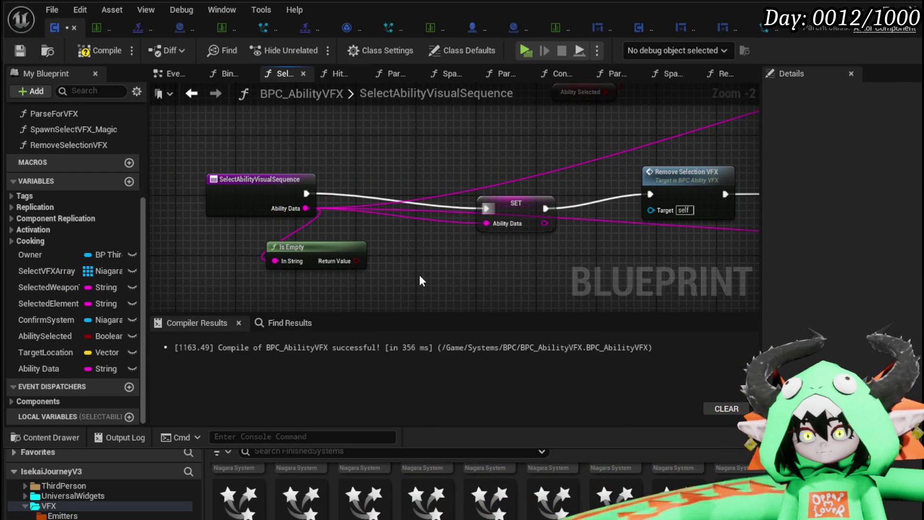
Delete the Is Empty, leftover Branch and Ability Selected nodes
key("Delete")
left_click(510, 203)
scroll(536, 151, "down", 1)
mouse_move(536, 151)
left_mouse_down()
mouse_move(414, 235)
mouse_move(631, 130)
left_mouse_up()
key("Delete")
scroll(495, 161, "down", 2)
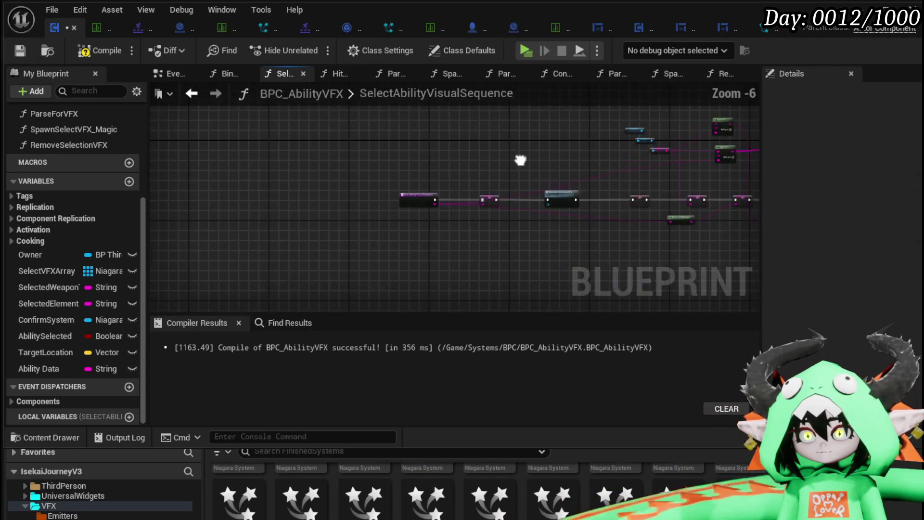
scroll(459, 220, "up", 2)
Delete the in-use AbilitySelected variable, confirming Yes, and compile
left_click(79, 335)
key("Delete")
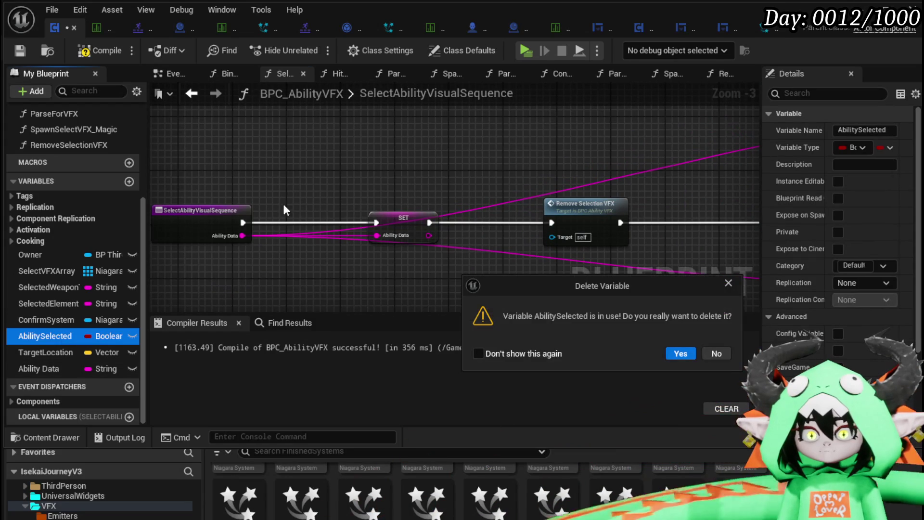
left_click(670, 353)
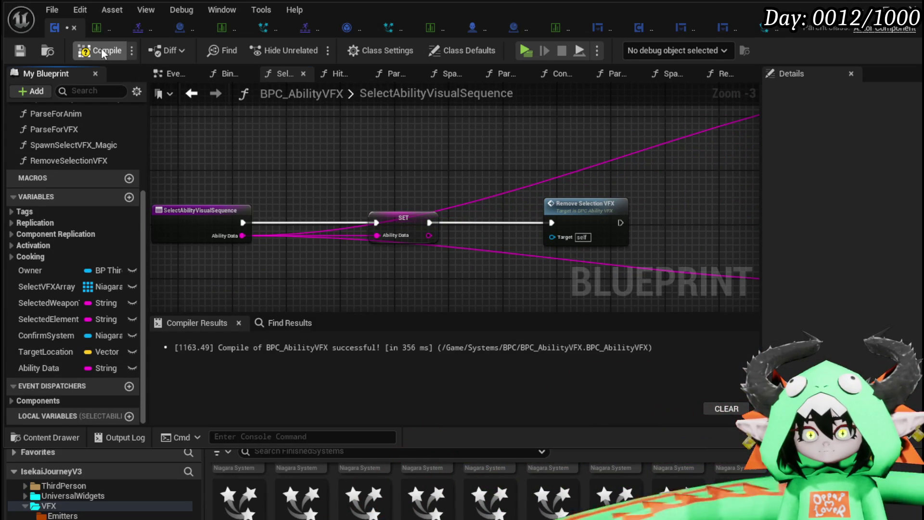
left_click(16, 50)
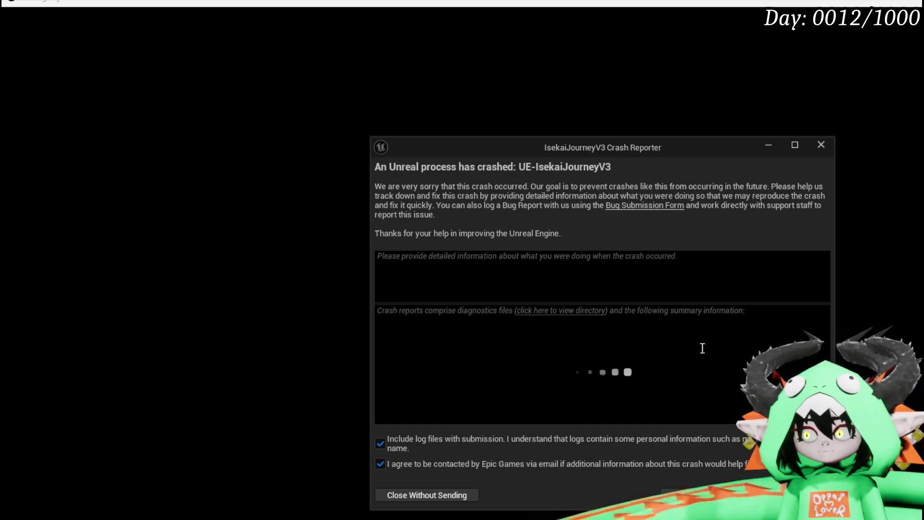
Close the IsekaiJourneyV3 Crash Reporter window
left_click(820, 145)
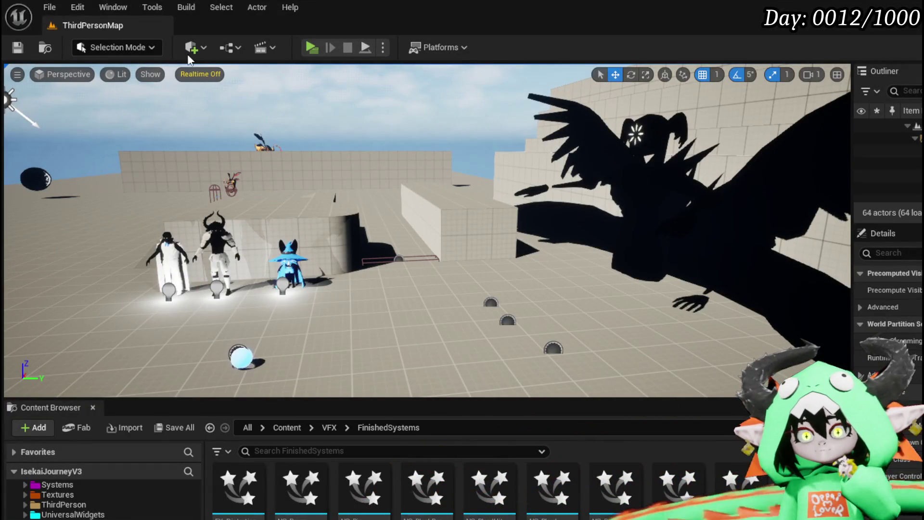
Check File > Recent Levels without loading, save NS_Select_Wind, and return to BPC_AbilityVFX
left_click(49, 9)
mouse_move(97, 96)
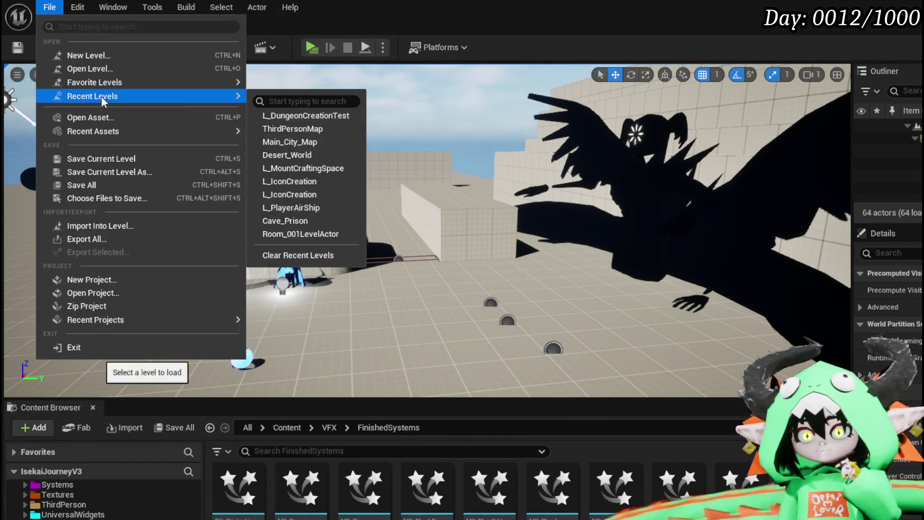
left_click(341, 129)
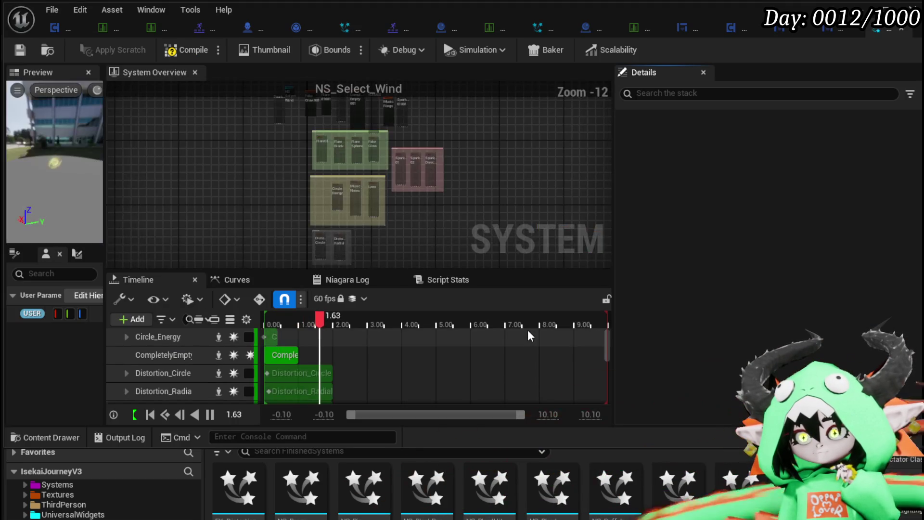
left_click(27, 48)
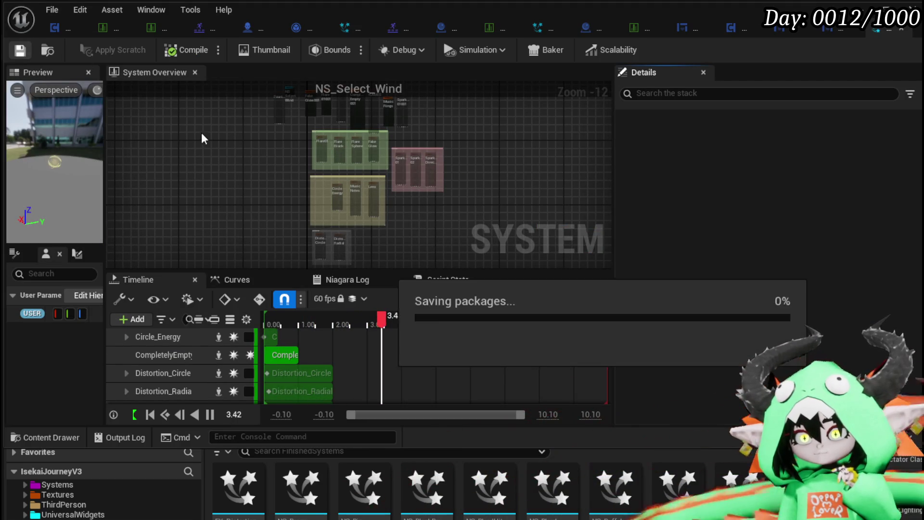
left_click(57, 27)
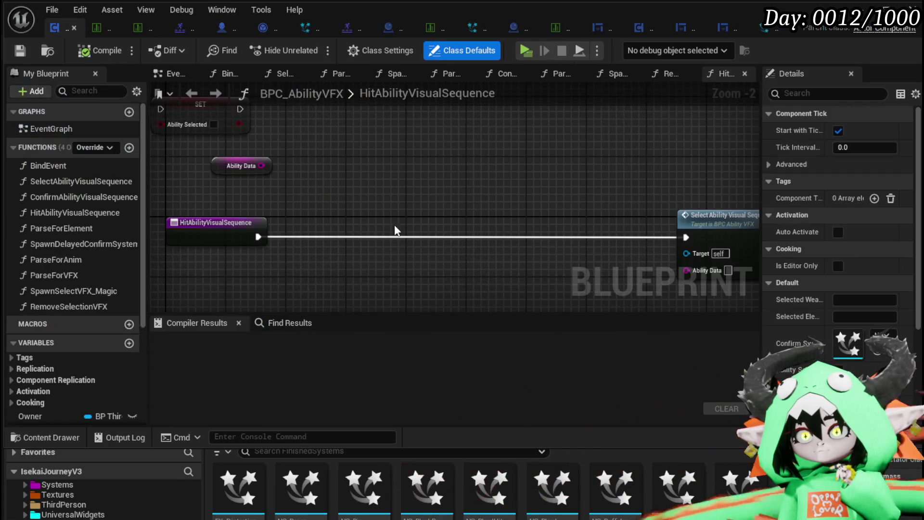
Check the Hit Ability Visual Sequence call in AbilityDecoder, then open the Select Ability Visual Sequence function
mouse_move(397, 229)
left_mouse_down()
mouse_move(346, 182)
mouse_move(406, 228)
left_mouse_up()
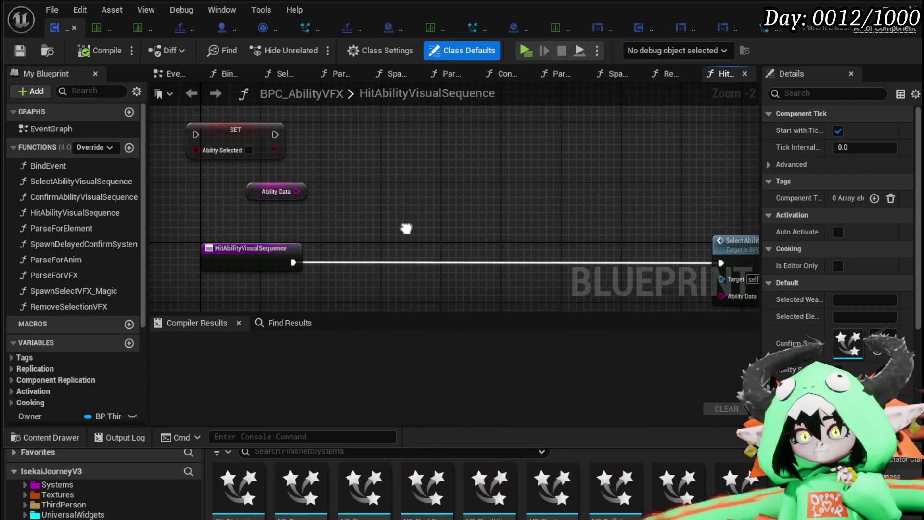
left_click(392, 31)
scroll(313, 177, "down", 3)
mouse_move(314, 177)
left_mouse_down()
mouse_move(395, 212)
mouse_move(215, 211)
left_mouse_up()
scroll(434, 241, "up", 4)
mouse_move(418, 264)
left_mouse_down()
mouse_move(260, 222)
mouse_move(482, 219)
mouse_move(323, 228)
mouse_move(212, 186)
left_mouse_up()
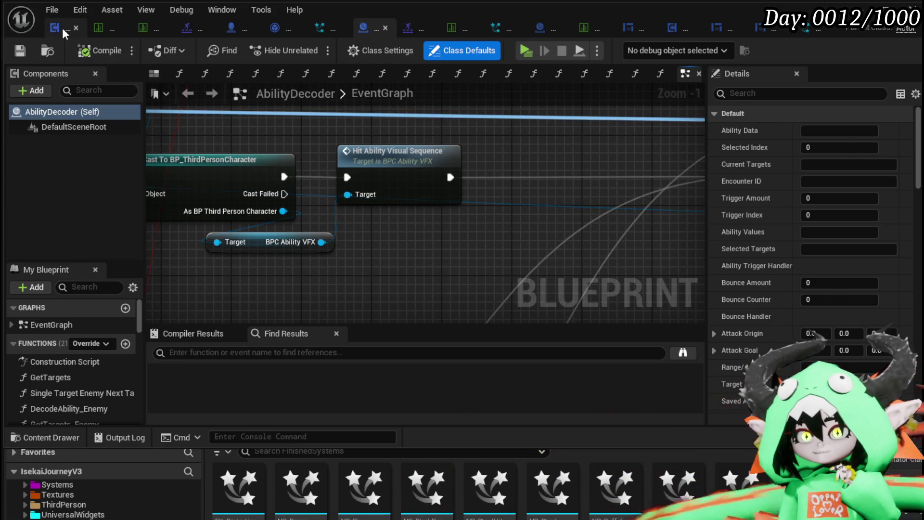
left_click(63, 28)
mouse_move(398, 184)
left_mouse_down()
mouse_move(437, 165)
mouse_move(261, 170)
mouse_move(322, 138)
mouse_move(415, 173)
mouse_move(390, 181)
left_mouse_up()
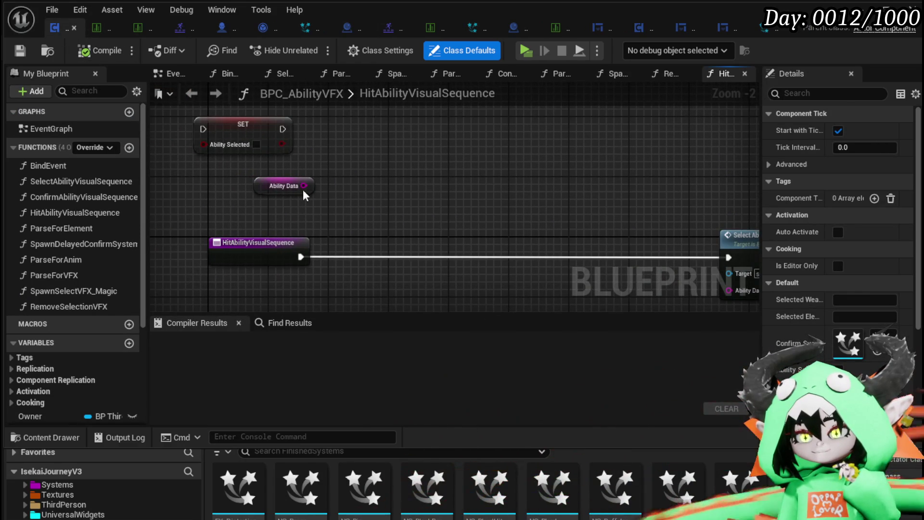
double_click(71, 183)
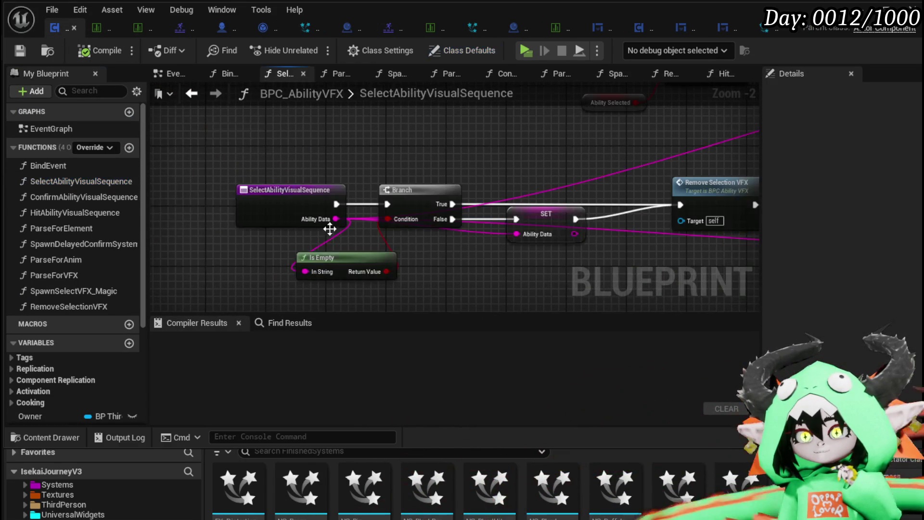
Run entry through SET into Remove Selection VFX, delete Branch and Is Empty, and compile
left_click_drag(453, 263, 388, 259)
mouse_move(451, 226)
left_mouse_down()
mouse_move(460, 273)
mouse_move(458, 240)
left_mouse_up()
left_click_drag(228, 213, 417, 243)
mouse_move(447, 240)
left_mouse_down()
mouse_move(447, 217)
mouse_move(572, 215)
left_mouse_up()
left_click_drag(280, 149, 344, 284)
key("Delete")
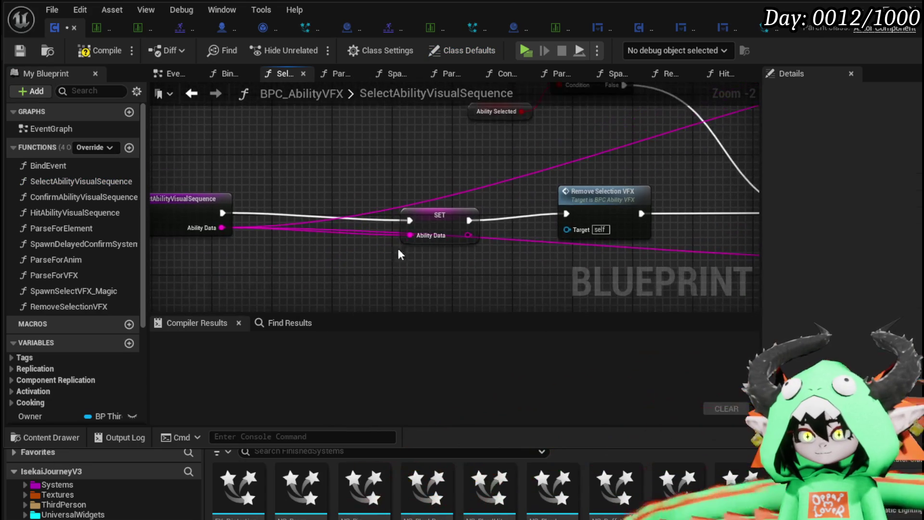
left_click_drag(446, 215, 441, 207)
left_click(103, 49)
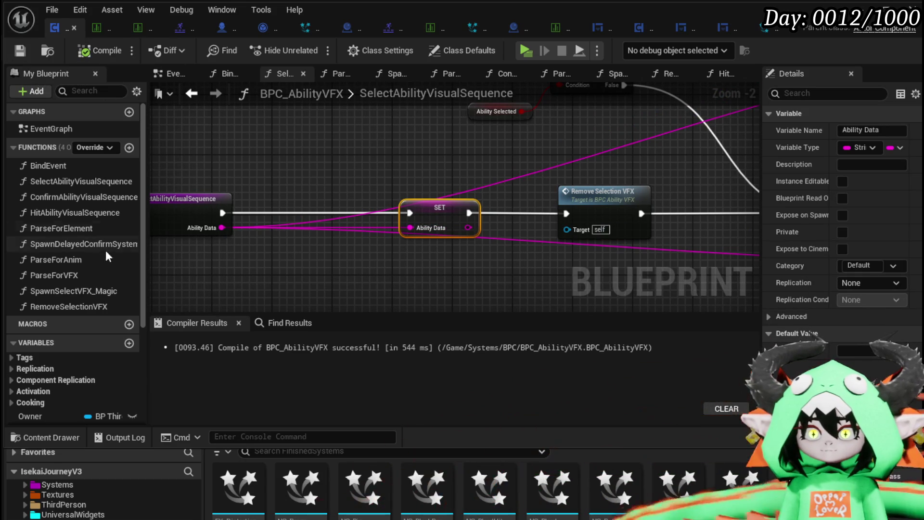
double_click(81, 212)
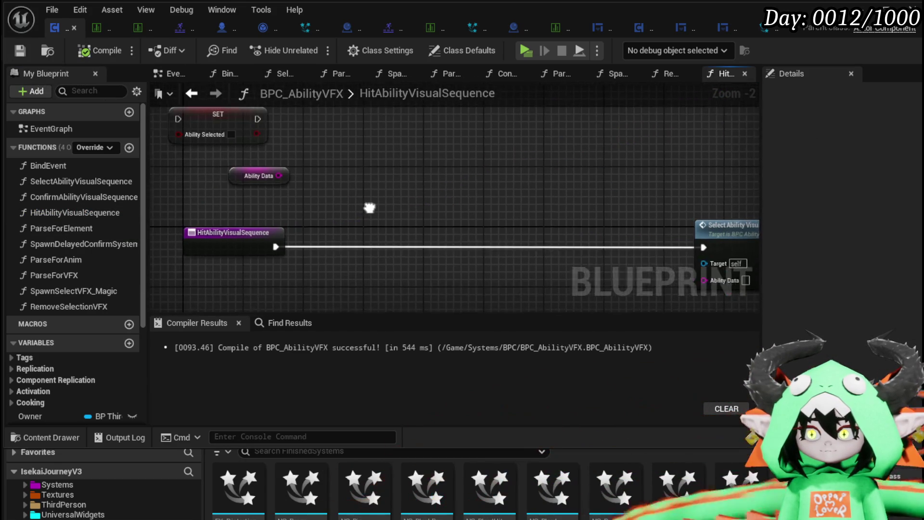
Add Parse Into Array on Ability Data, feed a copied Ability Data getter to Select Ability, and delete SET
left_click_drag(384, 222, 359, 195)
left_click_drag(268, 164, 400, 174)
type("parse")
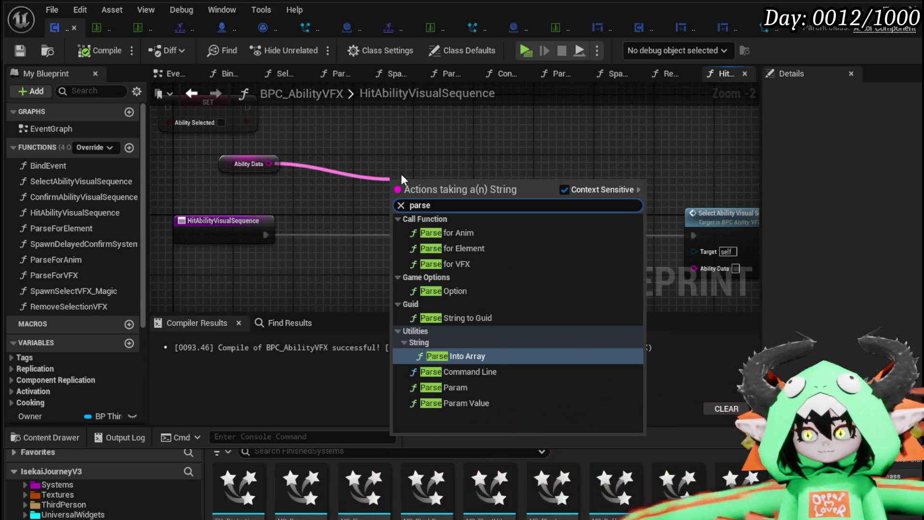
key("Return")
left_click(249, 163)
key("ctrl+c")
key("ctrl+v")
left_click_drag(726, 171, 692, 269)
left_click(277, 159)
key("Delete")
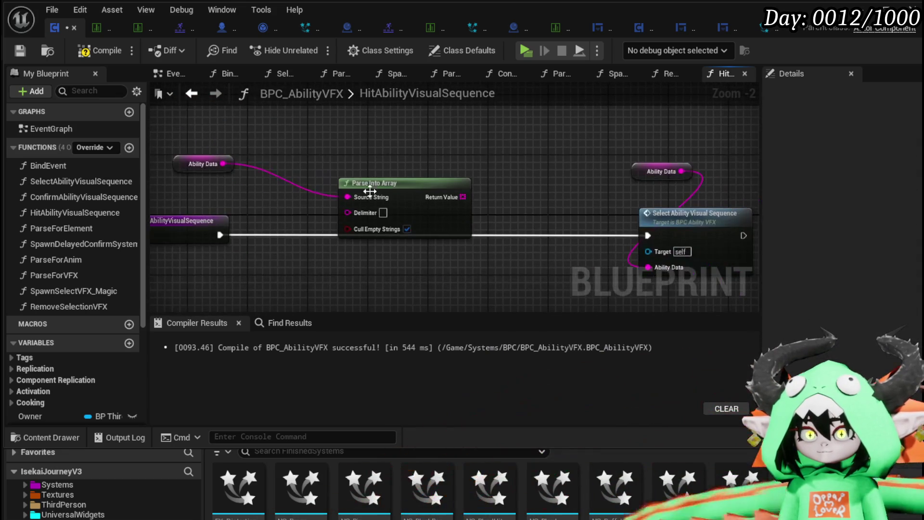
Edit the Parse Into Array delimiter and add two GET nodes on the parsed array, one at index 3
left_click(384, 213)
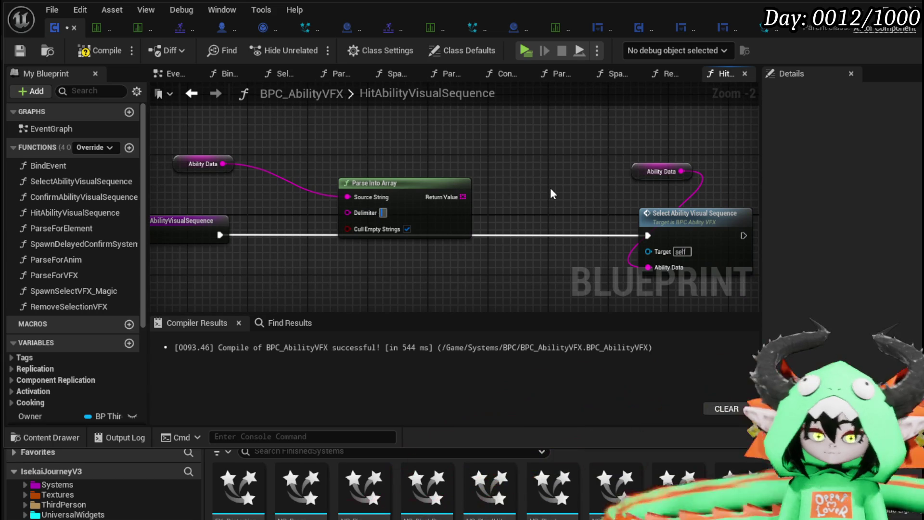
mouse_move(462, 206)
left_mouse_down()
mouse_move(387, 280)
mouse_move(259, 289)
mouse_move(299, 166)
left_mouse_up()
type("get")
left_click(361, 236)
left_click_drag(260, 279, 328, 263)
type("get")
left_click(392, 332)
left_click(314, 186)
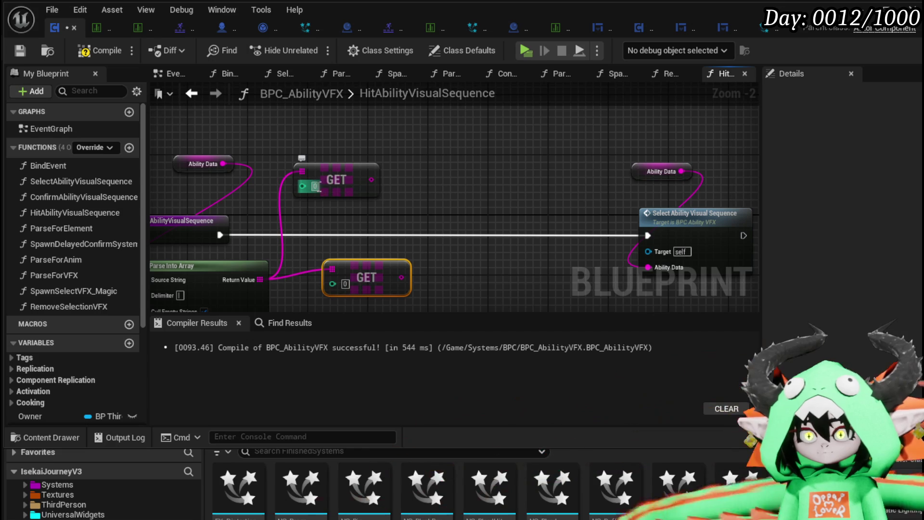
type("3")
key("Return")
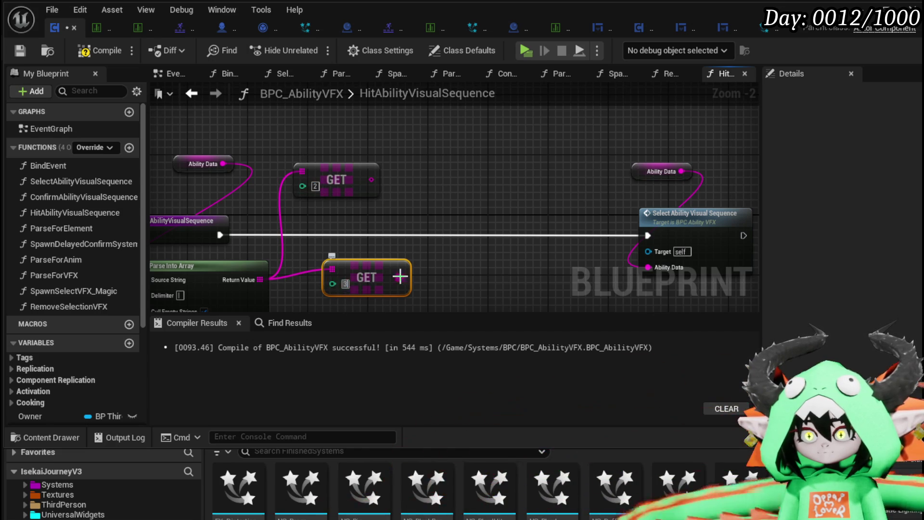
Print both GET values joined by '//' through an Append node with a third C input
right_click(427, 177)
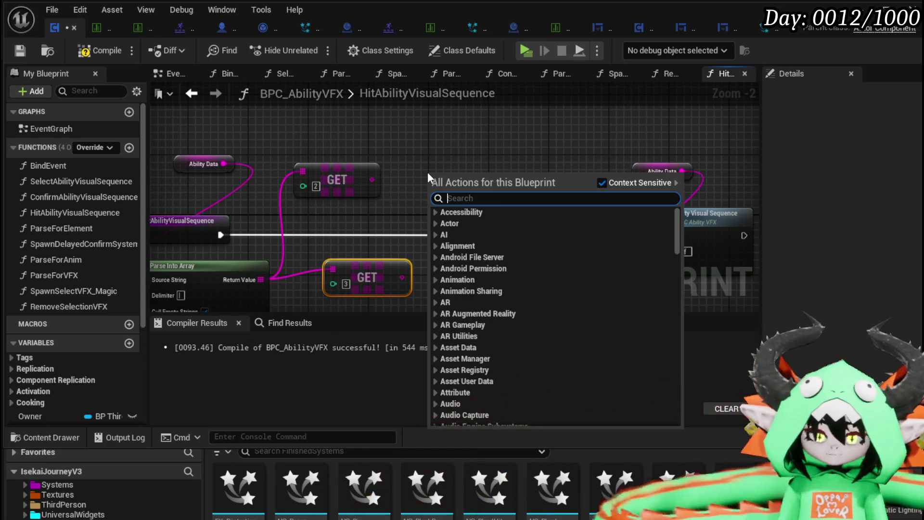
type("Print String")
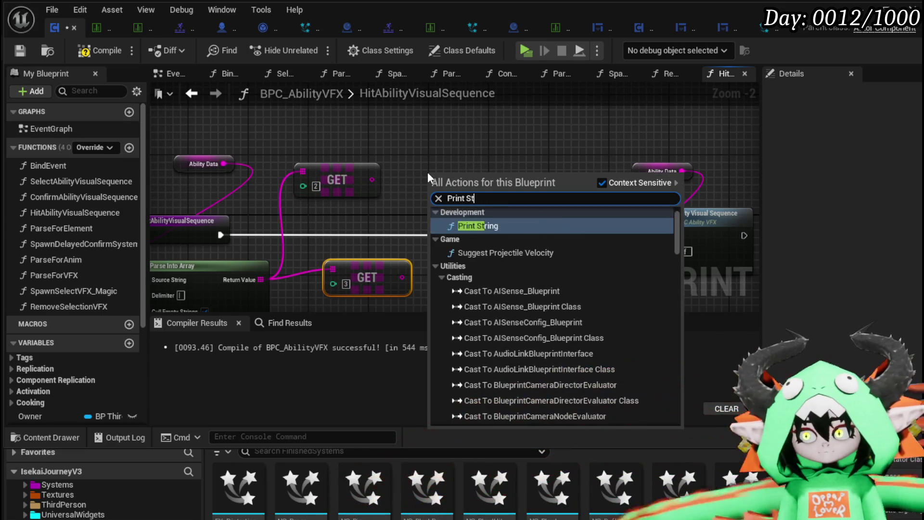
key("Return")
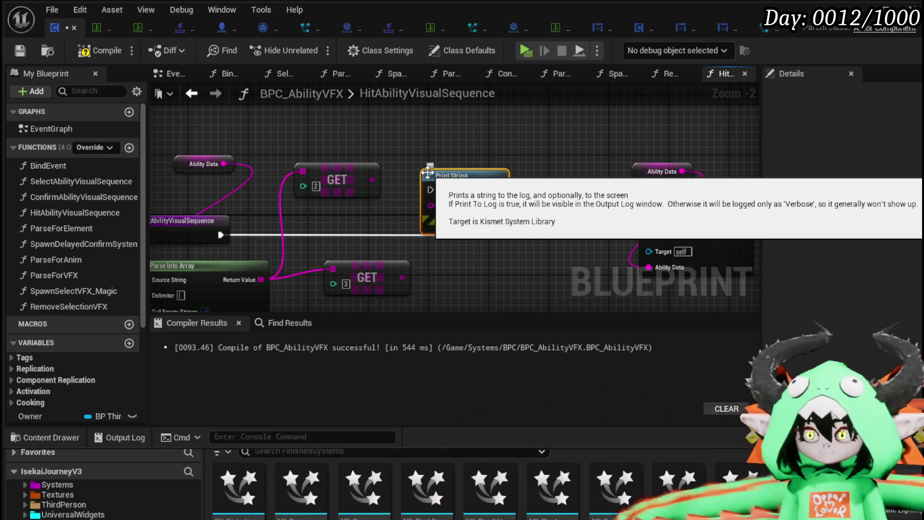
left_click_drag(371, 179, 423, 126)
type("append")
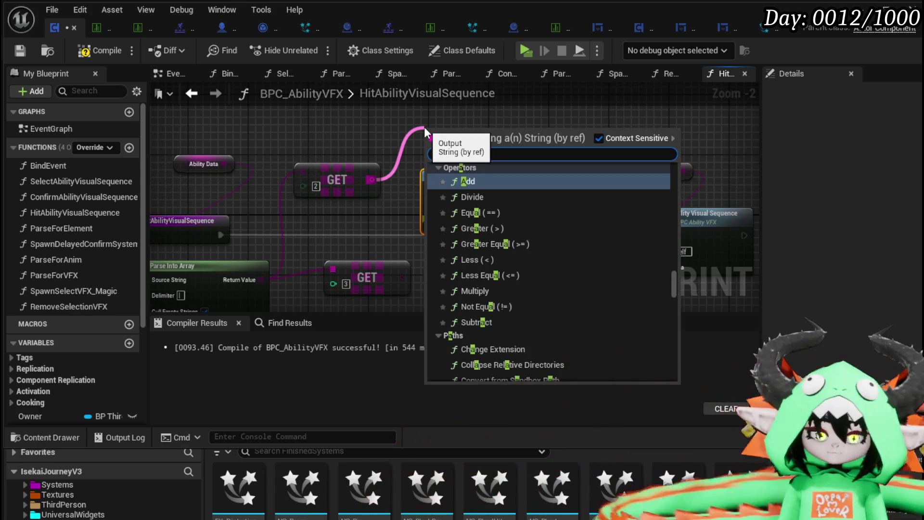
key("Return")
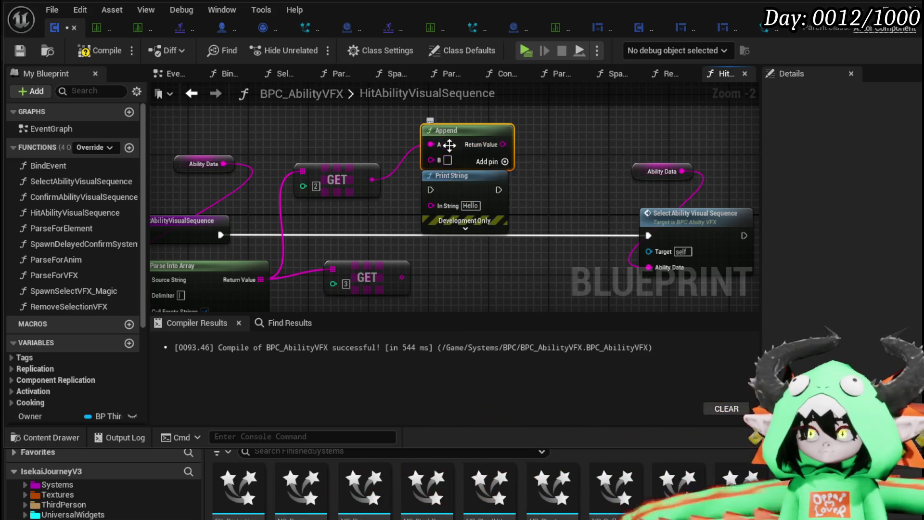
left_click(449, 159)
type("//")
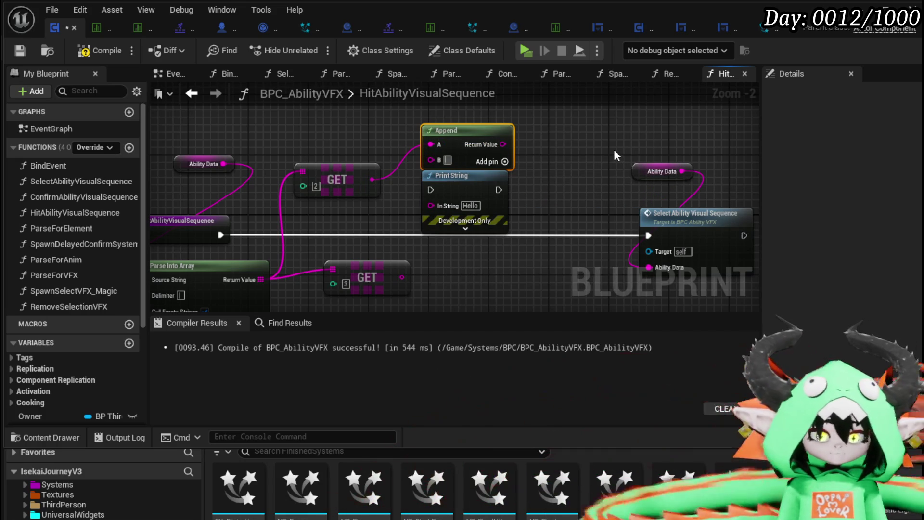
left_click(503, 162)
mouse_move(503, 144)
left_mouse_down()
mouse_move(414, 119)
mouse_move(425, 104)
mouse_move(402, 99)
left_mouse_up()
left_click_drag(398, 282, 393, 143)
mouse_move(467, 111)
left_mouse_down()
mouse_move(423, 220)
mouse_move(442, 215)
left_mouse_up()
Place Print String on the execution line before Select Ability Visual Sequence and add an Owner getter
scroll(442, 215, "down", 2)
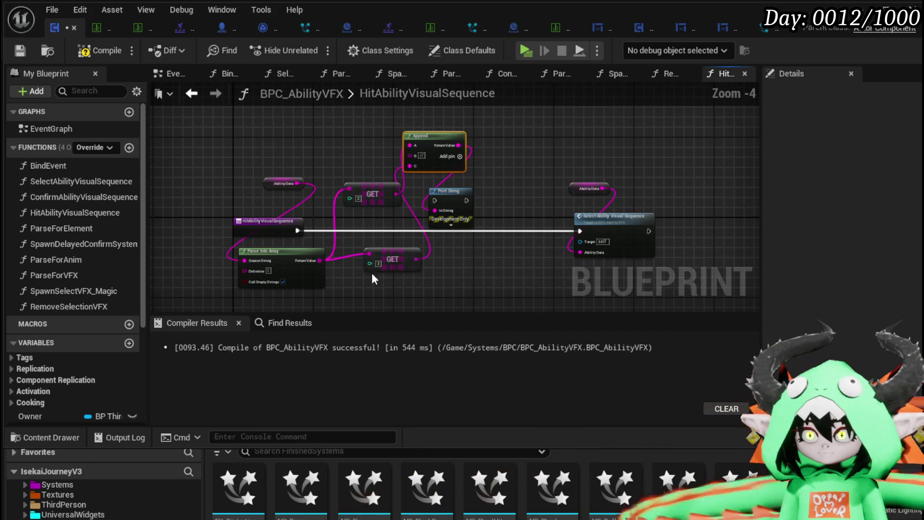
mouse_move(438, 153)
left_mouse_down()
mouse_move(427, 269)
mouse_move(484, 226)
mouse_move(352, 278)
left_mouse_up()
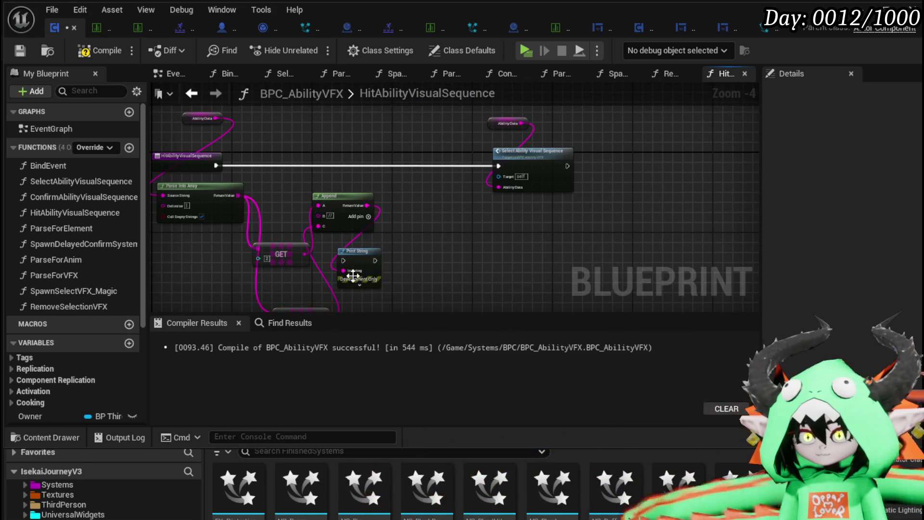
left_click_drag(215, 165, 499, 165)
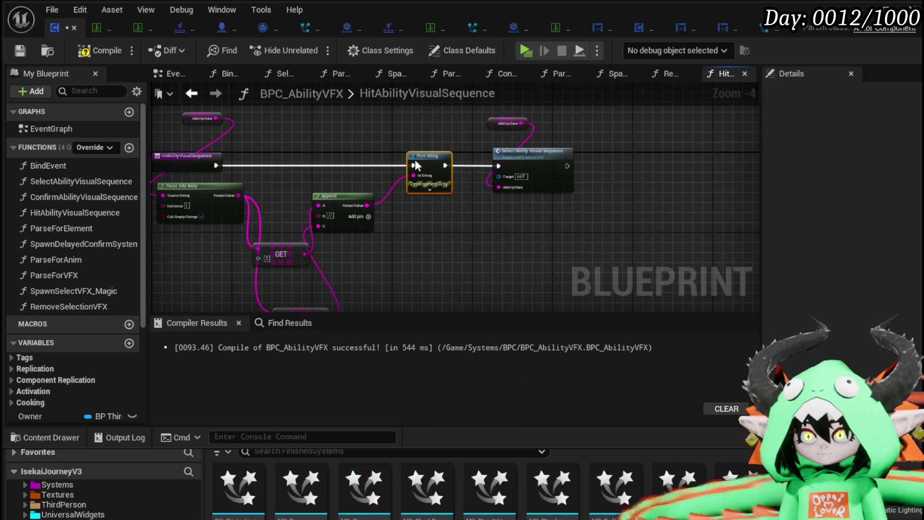
left_click_drag(425, 160, 266, 158)
left_click_drag(353, 161, 376, 136)
scroll(82, 368, "down", 1)
scroll(84, 374, "down", 1)
mouse_move(50, 372)
left_mouse_down()
mouse_move(233, 132)
mouse_move(314, 152)
left_mouse_up()
left_click(242, 138)
Add Get Action Points and Get Current MP getters off the Owner node
type("get action poin")
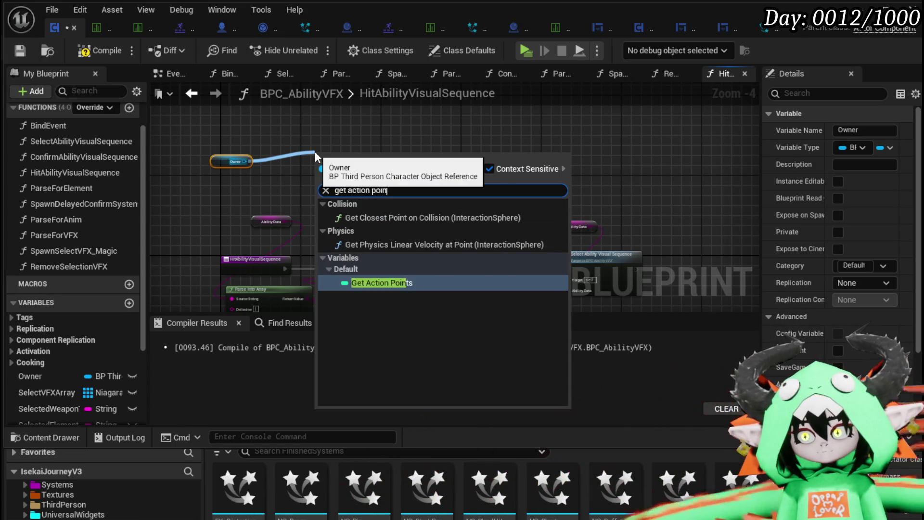
key("Return")
left_click_drag(249, 161, 305, 185)
type("get")
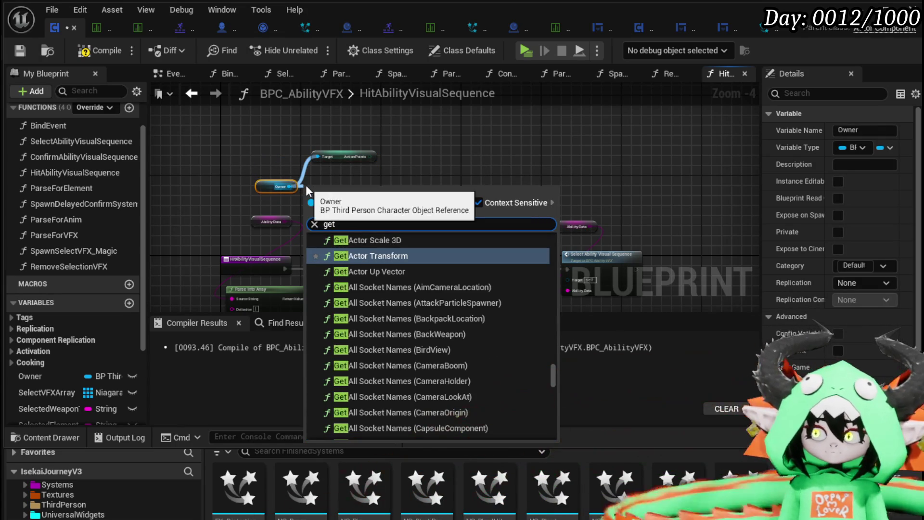
type(" current mp")
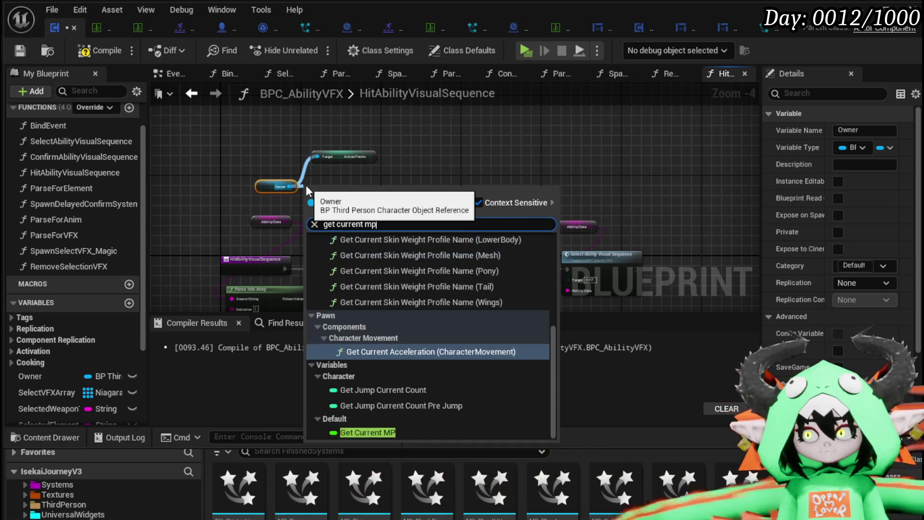
left_click(367, 431)
scroll(378, 144, "up", 2)
left_click_drag(316, 206, 316, 198)
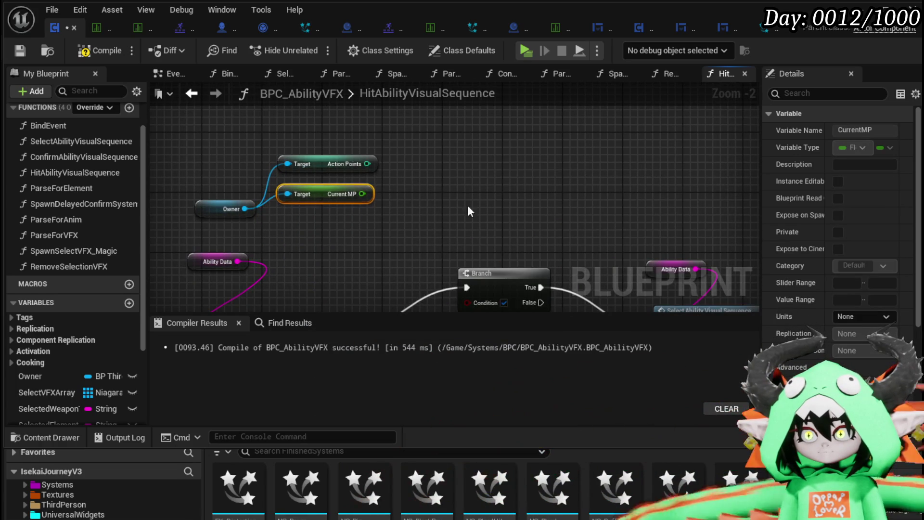
left_click(400, 205)
Save the blueprint and rearrange the Owner and Ability Data nodes in the graph
left_click(14, 52)
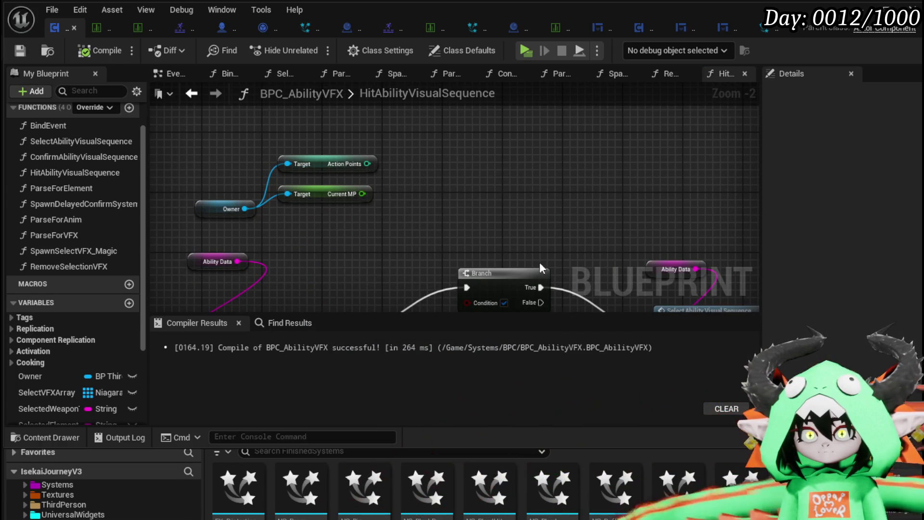
left_click_drag(278, 197, 233, 168)
mouse_move(248, 227)
left_mouse_down()
mouse_move(233, 234)
mouse_move(305, 182)
mouse_move(224, 272)
left_mouse_up()
left_click(446, 203)
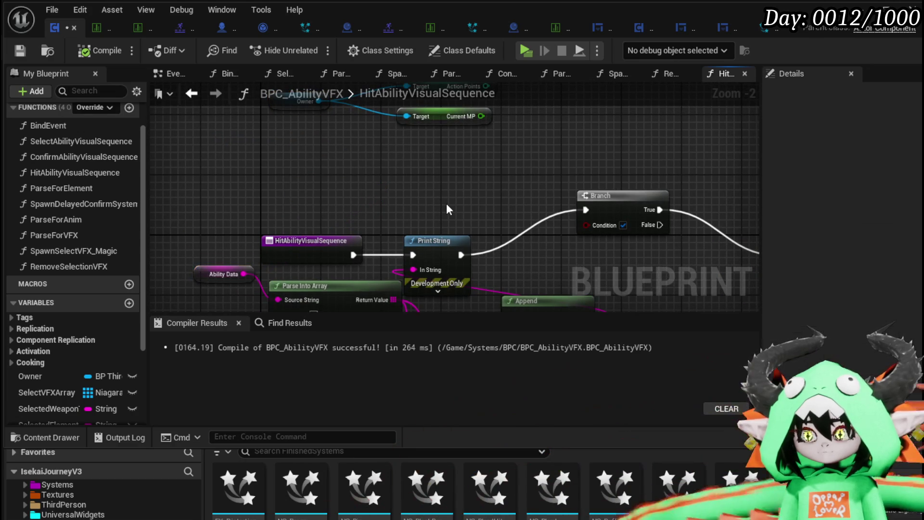
mouse_move(426, 207)
left_mouse_down()
mouse_move(450, 190)
mouse_move(367, 202)
left_mouse_up()
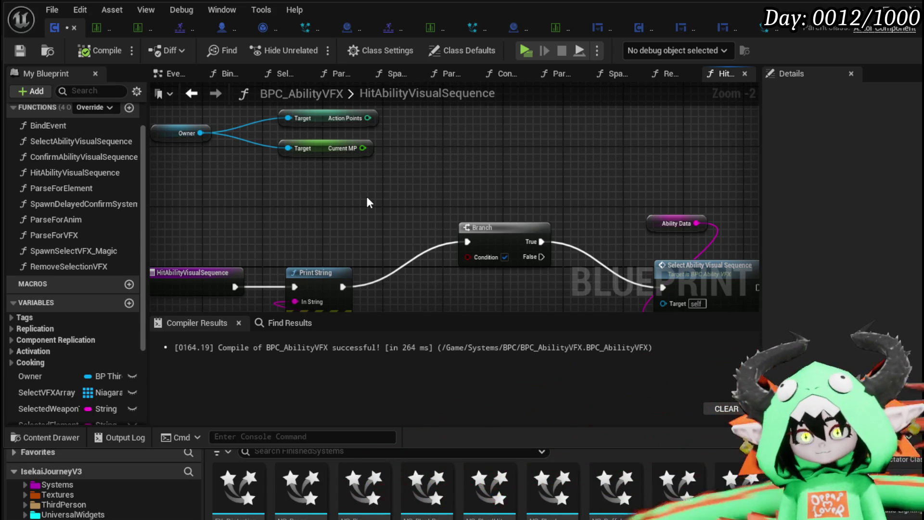
mouse_move(373, 180)
left_mouse_down()
mouse_move(377, 113)
mouse_move(380, 155)
mouse_move(459, 192)
mouse_move(349, 126)
mouse_move(400, 129)
left_mouse_up()
mouse_move(369, 191)
left_mouse_down()
mouse_move(373, 164)
mouse_move(376, 180)
left_mouse_up()
Drag from Action Points and search for a 'greater' comparison node
left_click(369, 274)
left_click_drag(369, 275, 341, 460)
left_click_drag(373, 168, 427, 169)
type("g")
type("rea")
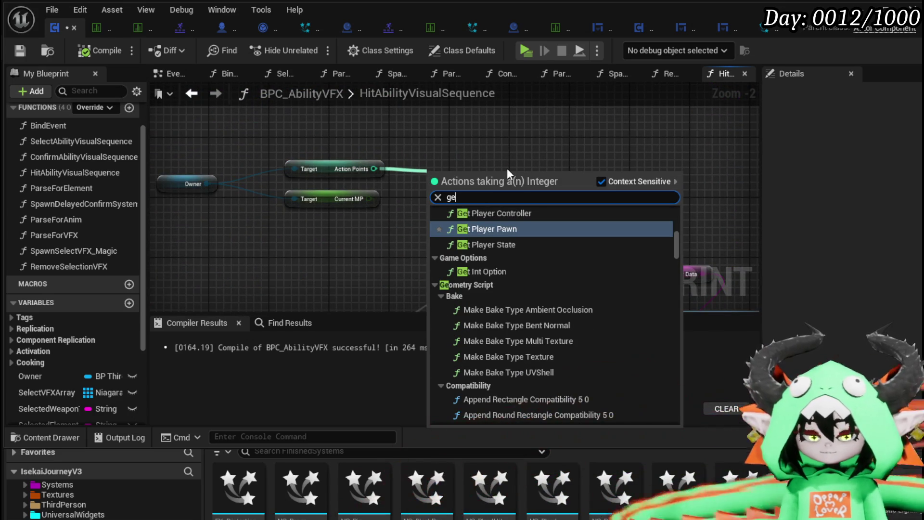
type("ter")
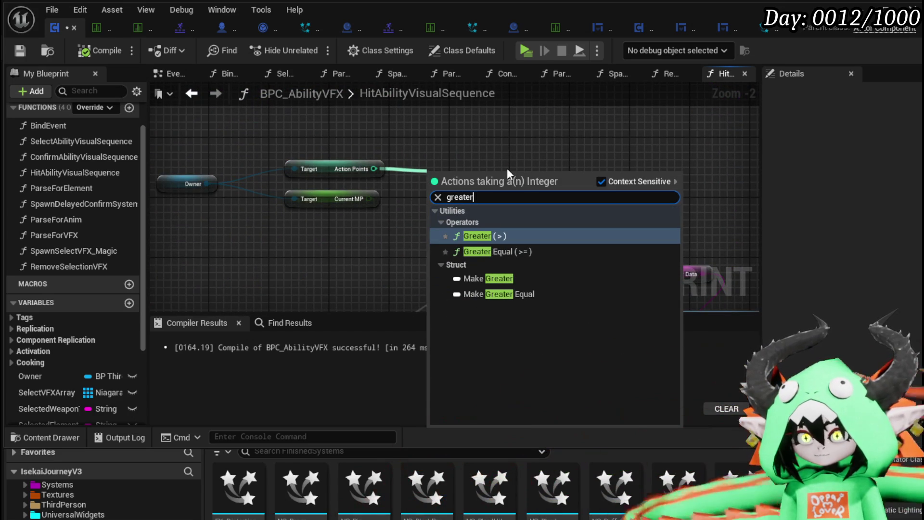
Add >= checks on Action Points and Current MP, fed by the two parsed GET values
left_click(533, 251)
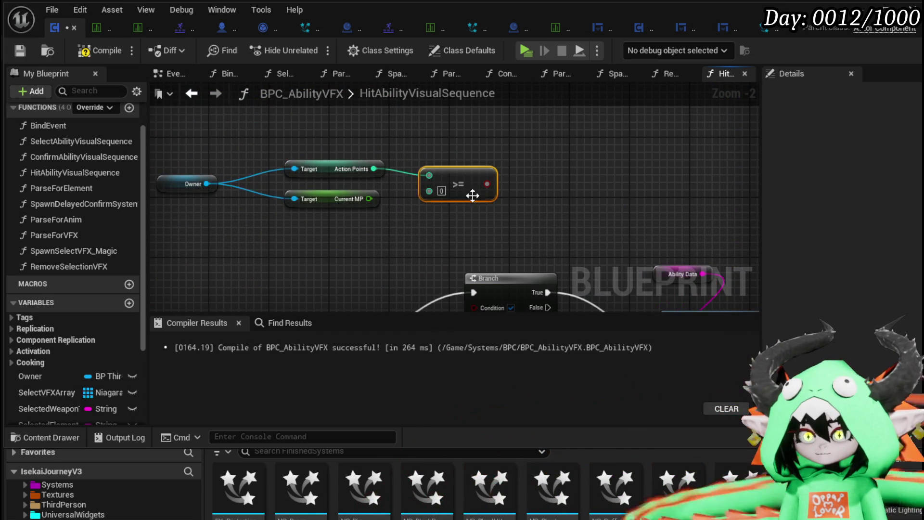
left_click_drag(443, 198, 442, 197)
type("greater")
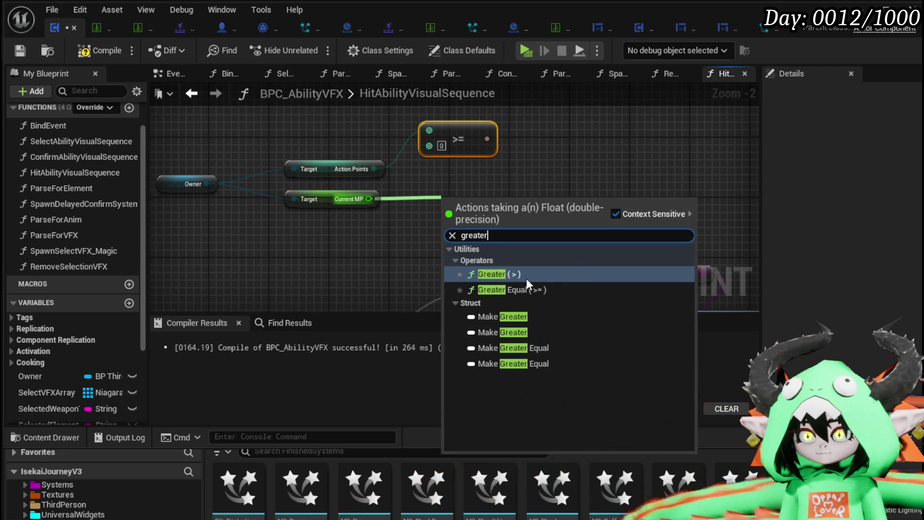
left_click(525, 288)
left_click_drag(489, 232, 545, 176)
scroll(545, 176, "down", 1)
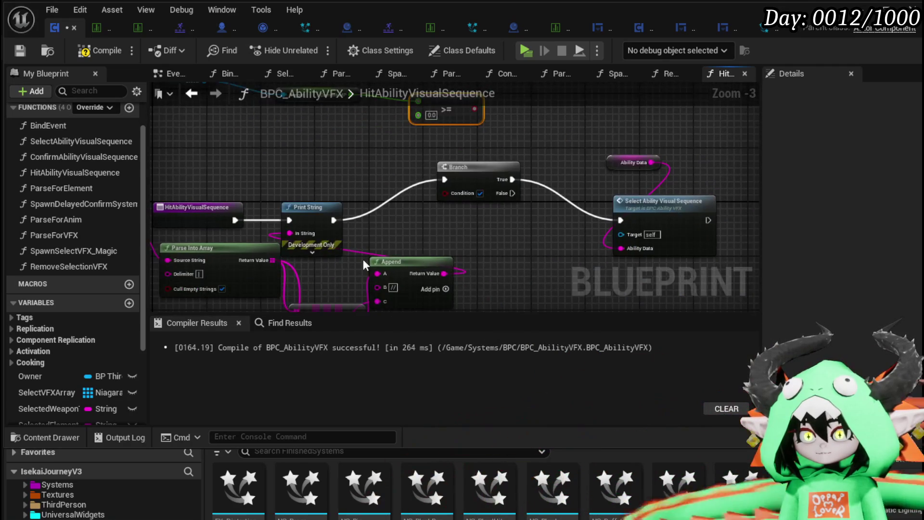
mouse_move(432, 95)
left_mouse_down()
mouse_move(470, 97)
mouse_move(463, 221)
left_mouse_up()
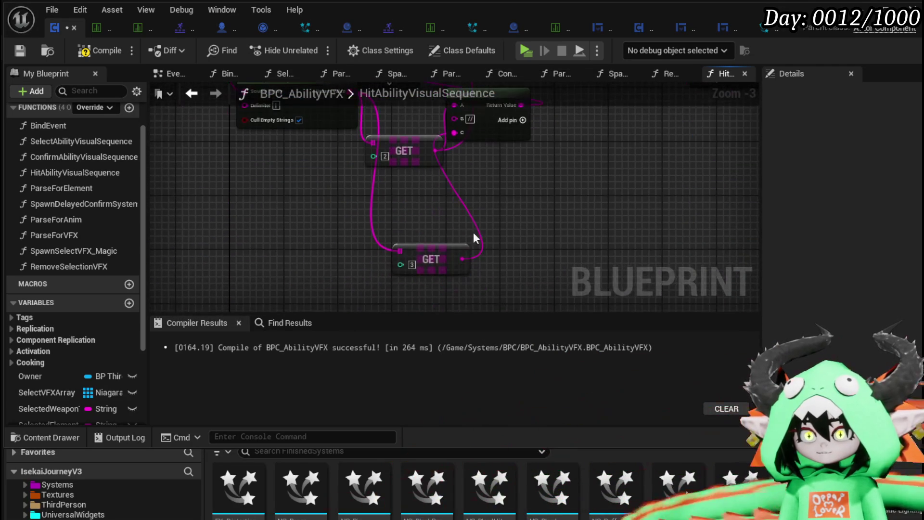
left_click_drag(461, 260, 476, 205)
left_click_drag(490, 259, 497, 244)
Combine both >= checks with an AND node into the Branch condition and compile
left_click_drag(524, 166, 596, 188)
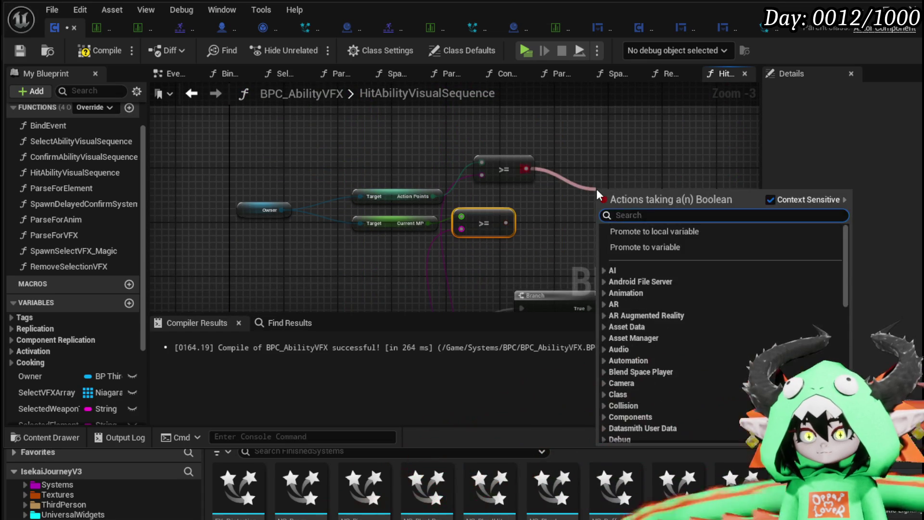
type("And")
key("Return")
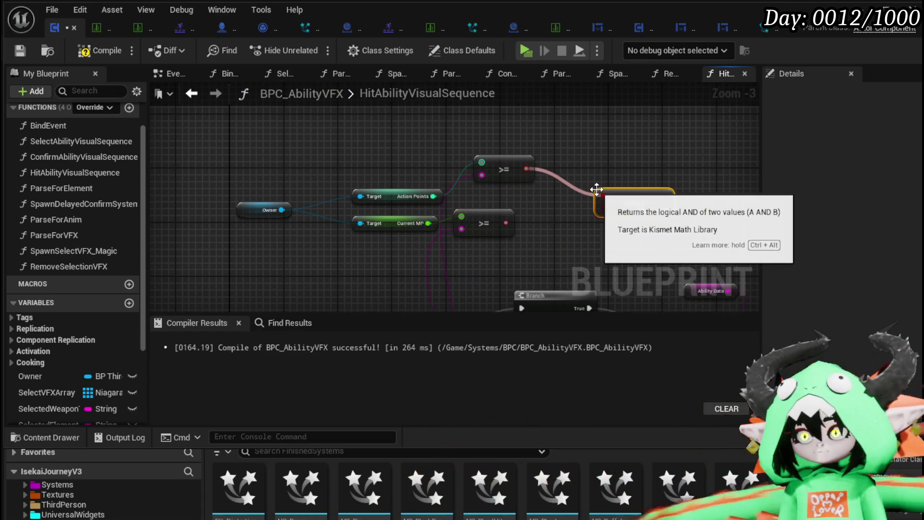
left_click_drag(506, 224, 605, 210)
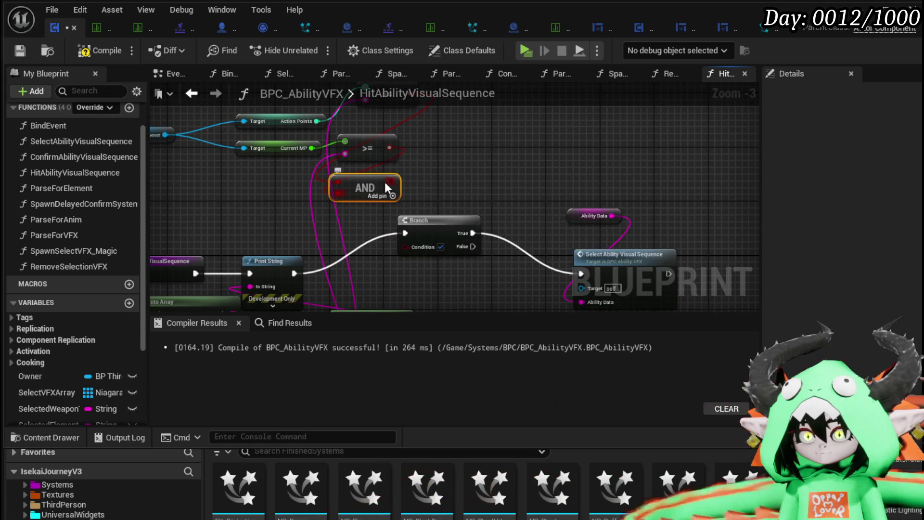
left_click_drag(388, 182, 423, 247)
scroll(549, 199, "down", 1)
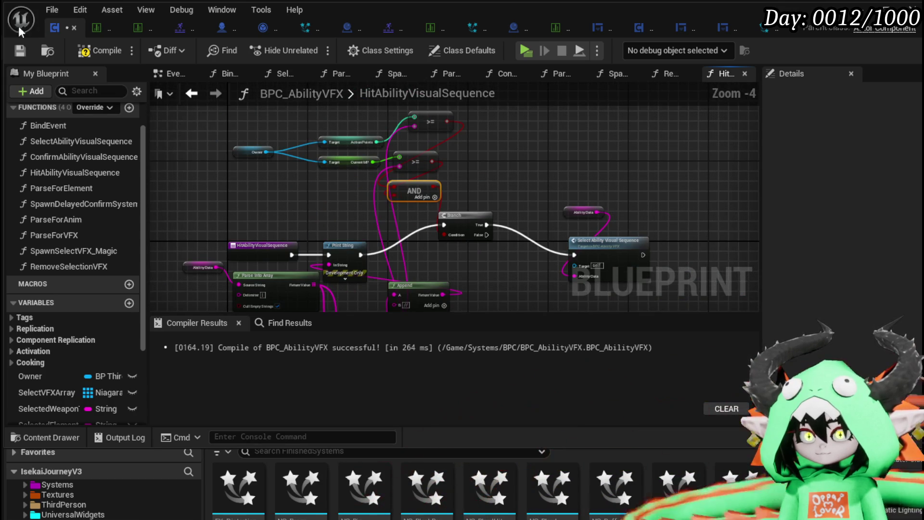
left_click(19, 53)
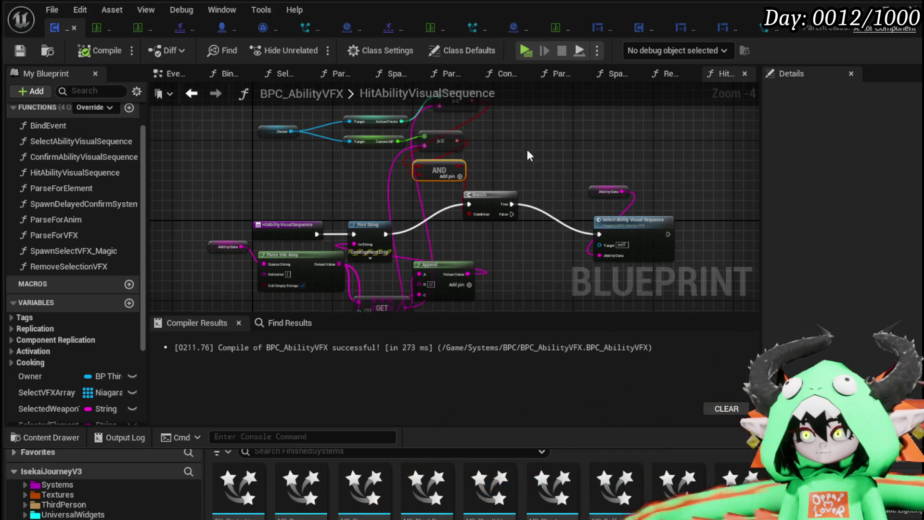
Give Print String a 70-second duration and red text color, then return to the level
left_click(370, 257)
scroll(357, 162, "up", 3)
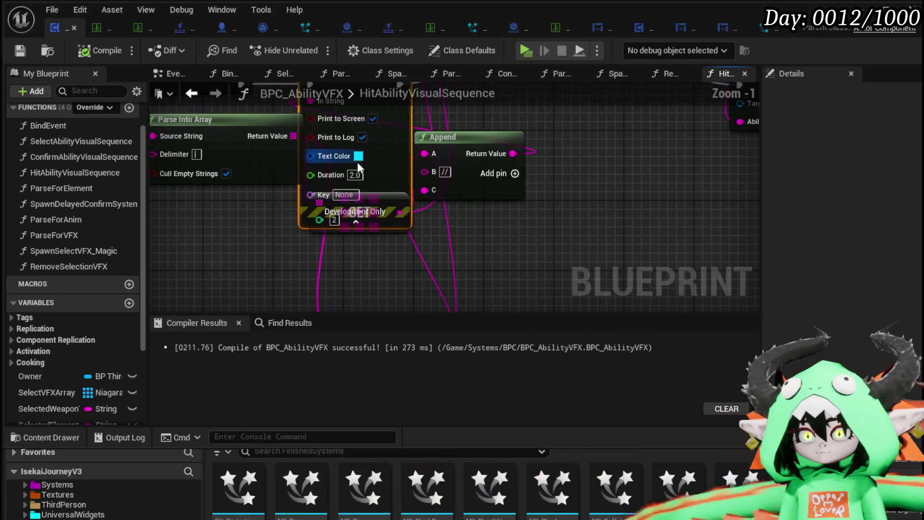
type("70")
left_click(362, 157)
left_click(513, 260)
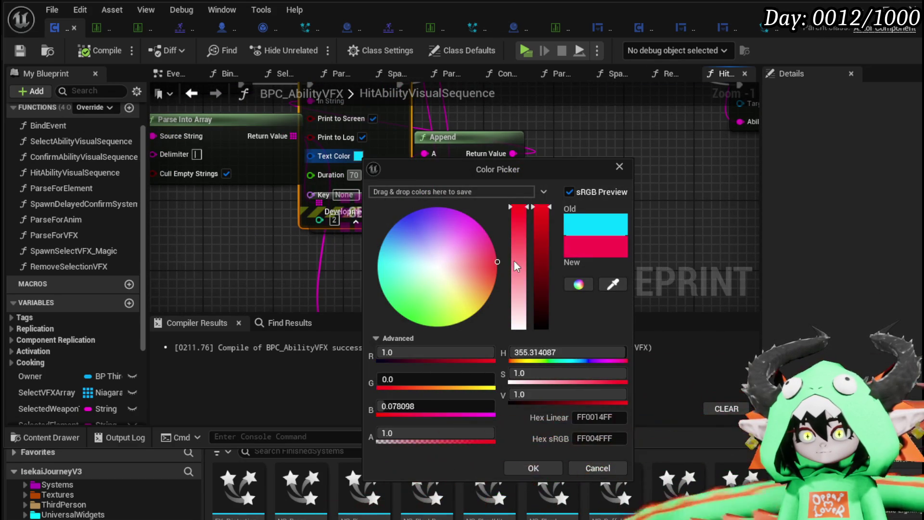
left_click(533, 468)
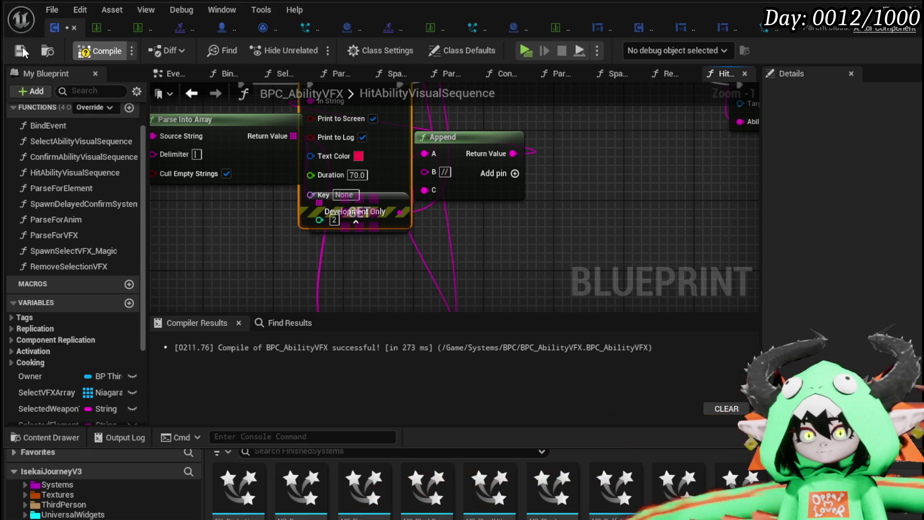
key("alt+Tab")
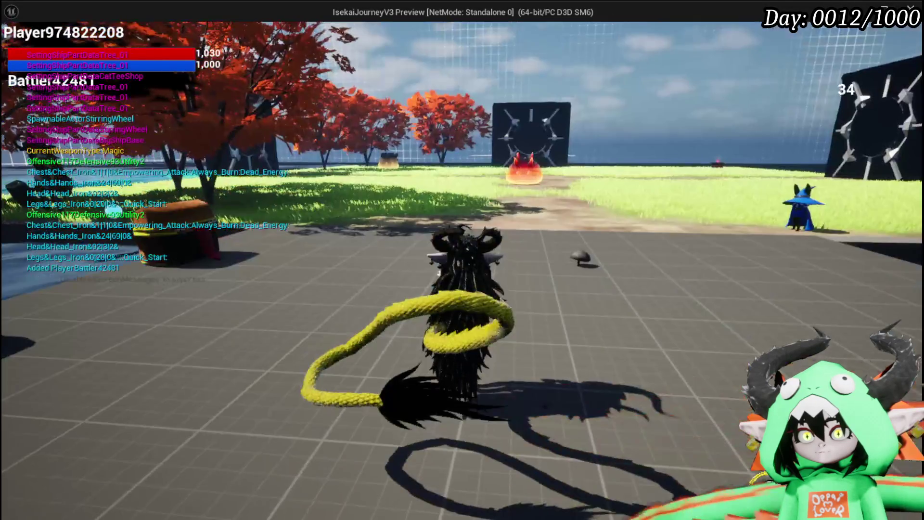
Stop the running preview and relaunch the play-in-editor session
key("Escape")
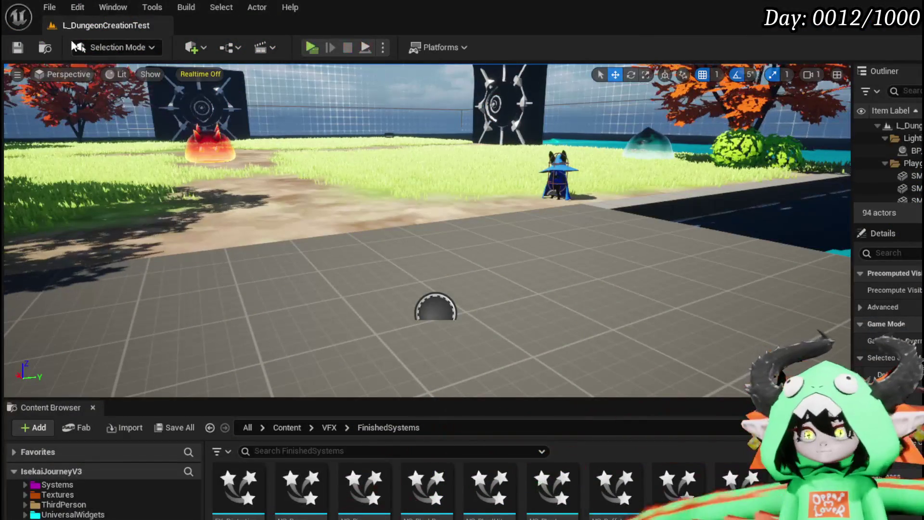
left_click(310, 49)
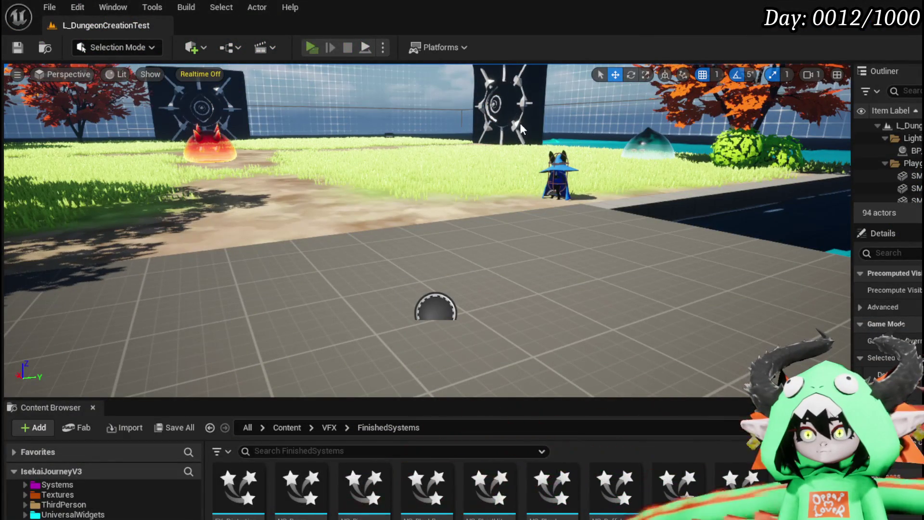
key("w")
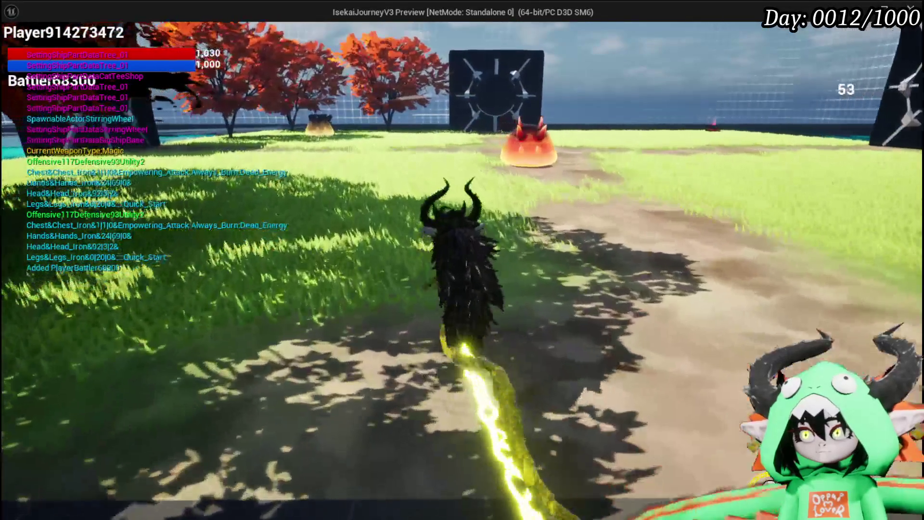
key("Escape")
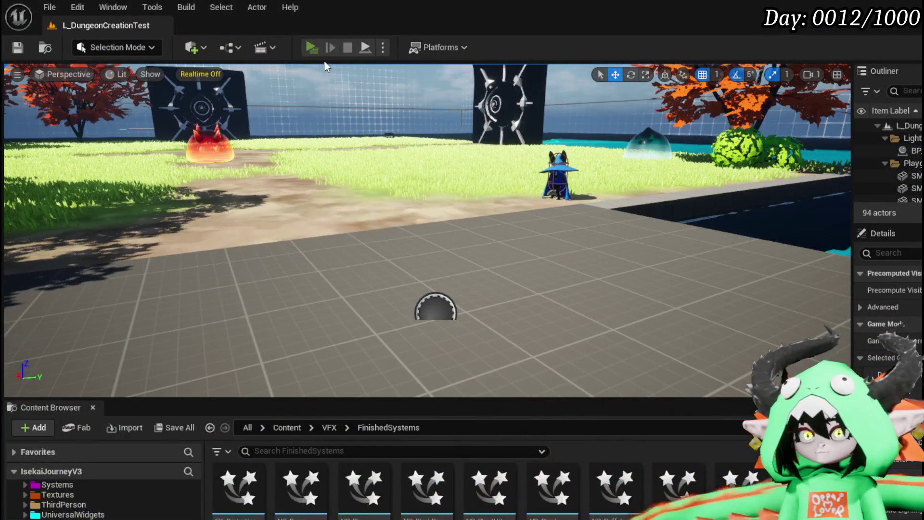
left_click(309, 51)
Walk into the orange slime, start combat, cast Free AIM Fire, then stop the preview
key("w")
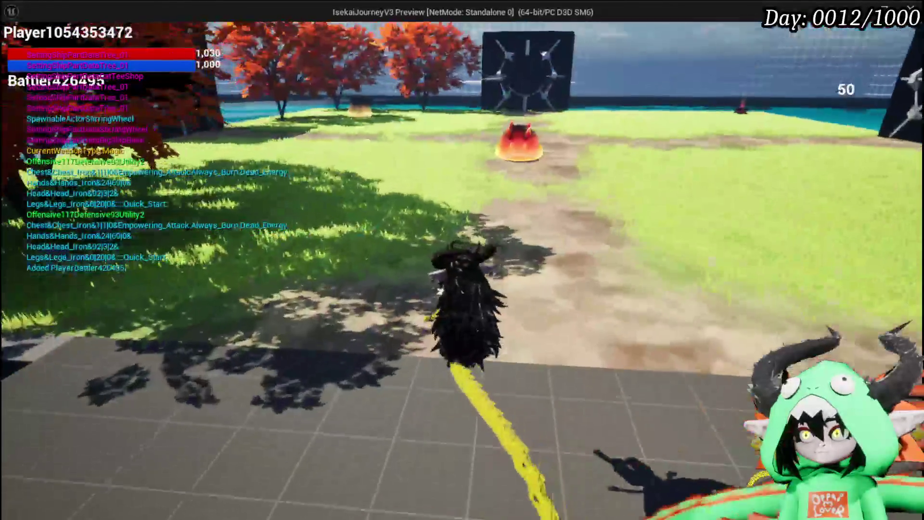
key("w")
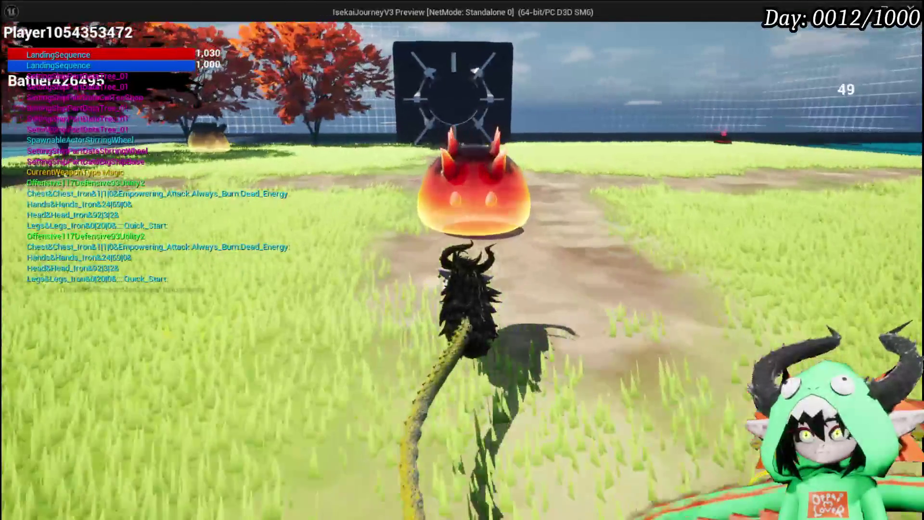
key("w")
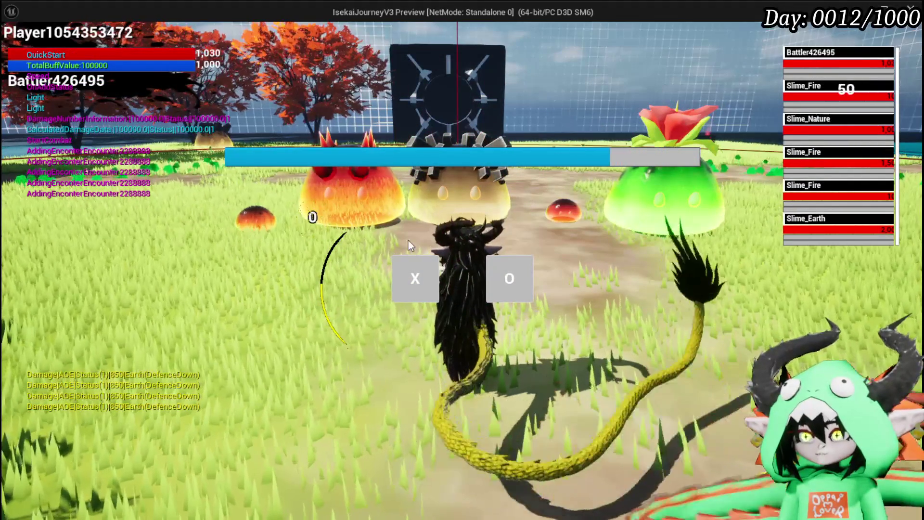
left_click(411, 264)
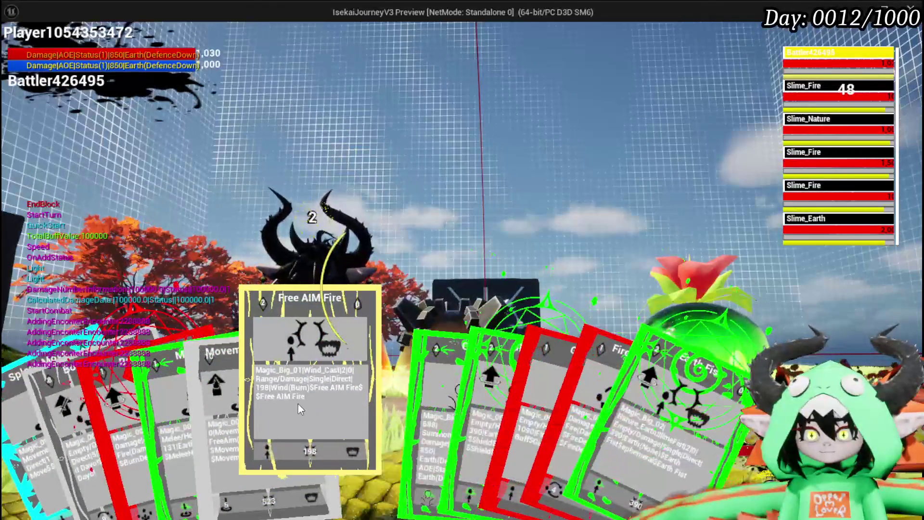
left_click(298, 403)
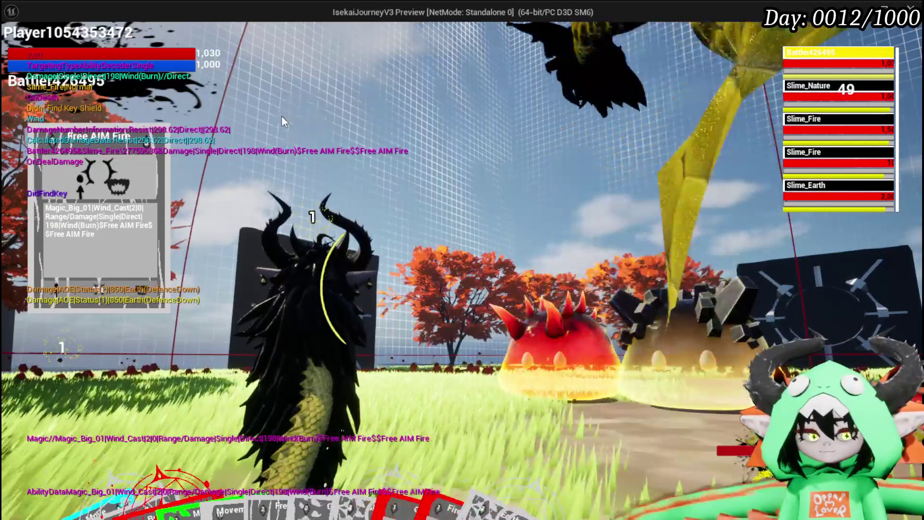
key("Escape")
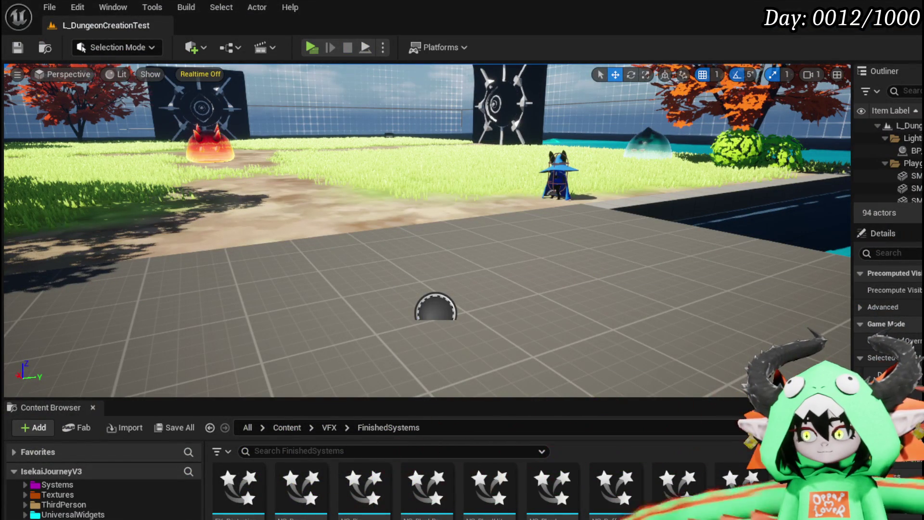
Delete the Append and Print String debug nodes and wire the entry straight to the Branch
scroll(330, 227, "down", 4)
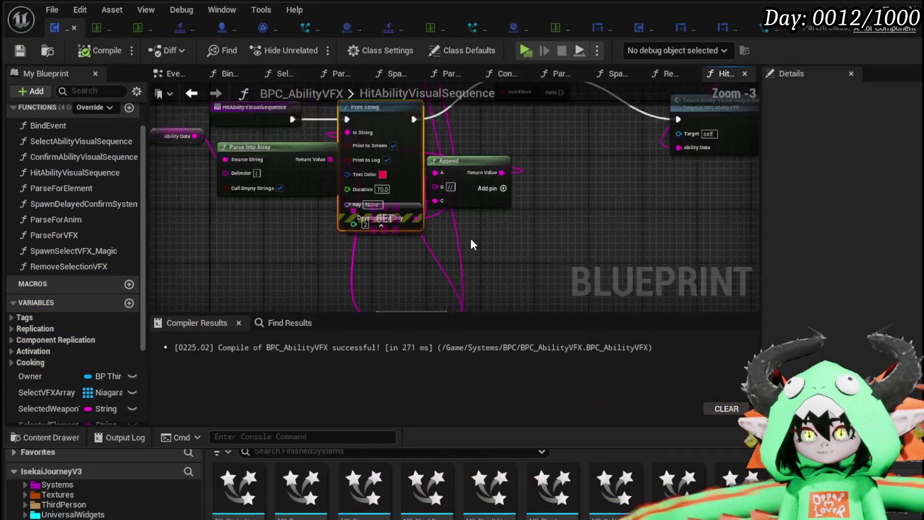
scroll(369, 281, "up", 1)
left_click_drag(372, 235, 460, 235)
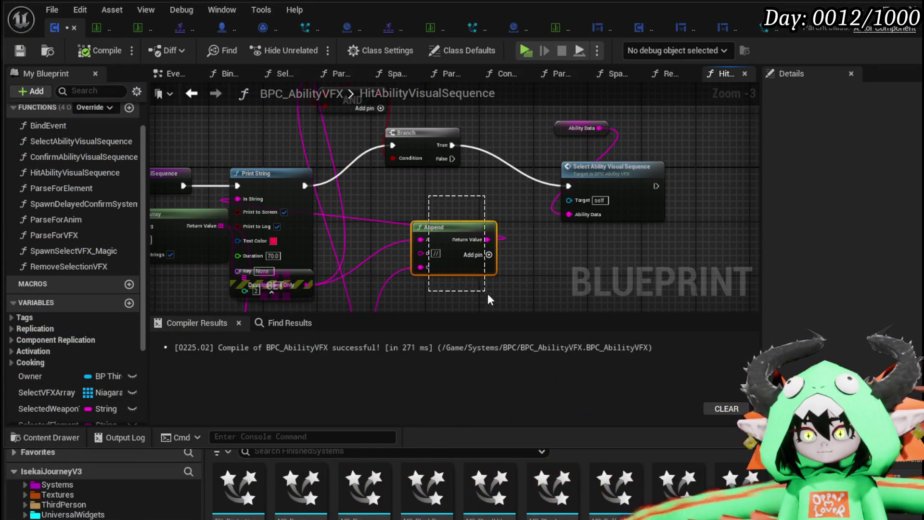
key("Delete")
left_click(284, 180)
key("Delete")
left_click_drag(181, 187, 393, 144)
Align the entry, Select Ability Visual Sequence and Ability Data nodes, compile, and close the data table
left_click_drag(269, 228, 263, 184)
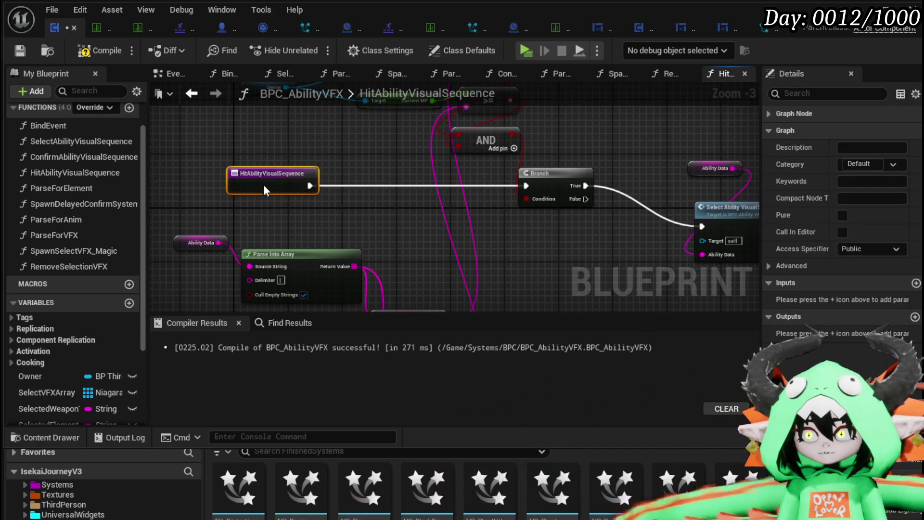
left_click_drag(380, 251, 556, 128)
mouse_move(491, 218)
left_mouse_down()
mouse_move(498, 158)
mouse_move(499, 177)
left_mouse_up()
left_click(390, 221)
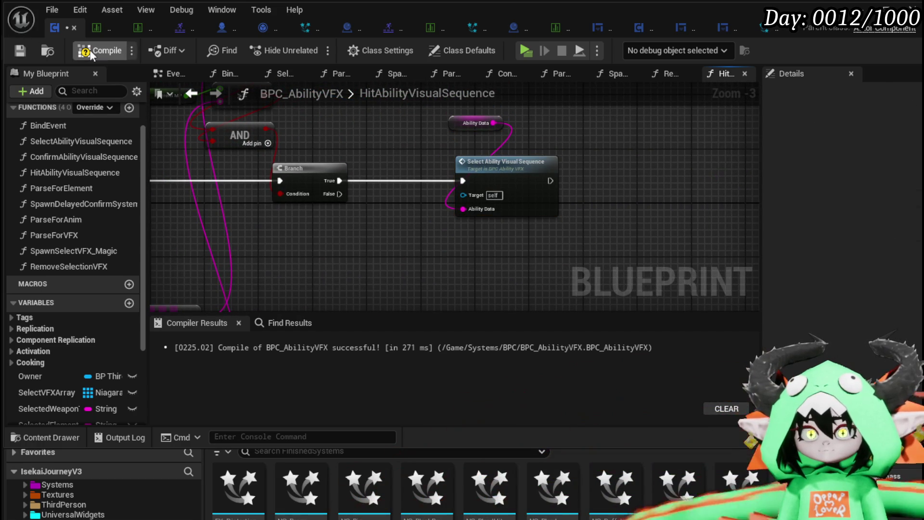
left_click(105, 29)
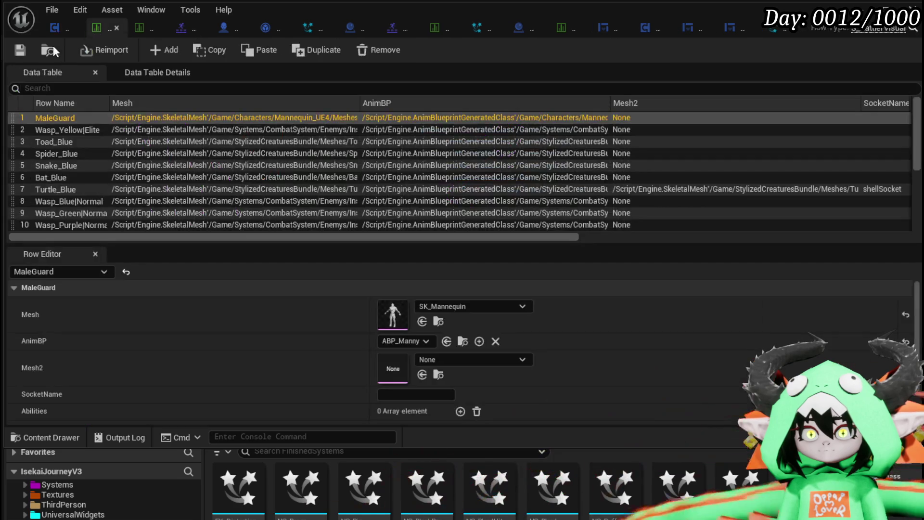
left_click(116, 28)
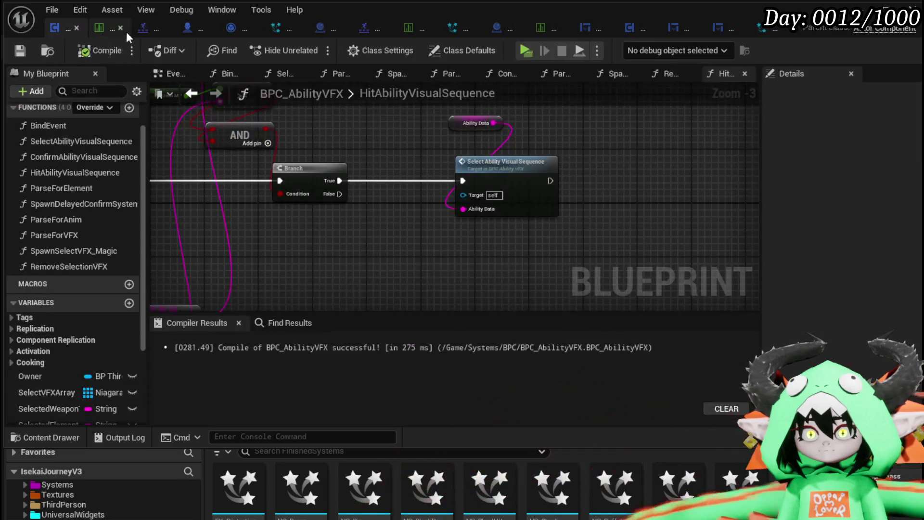
Close the data table and animation montage tabs, then Save All
left_click(107, 28)
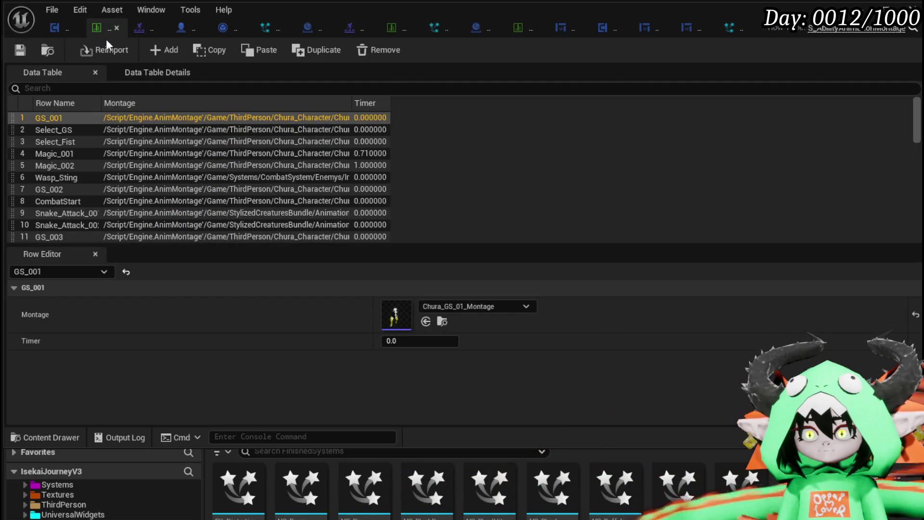
left_click(116, 28)
left_click(111, 27)
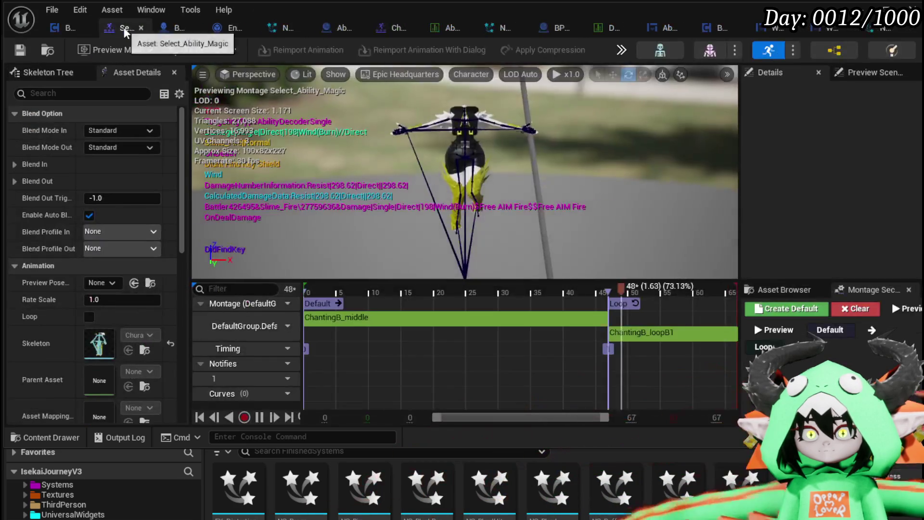
left_click(143, 28)
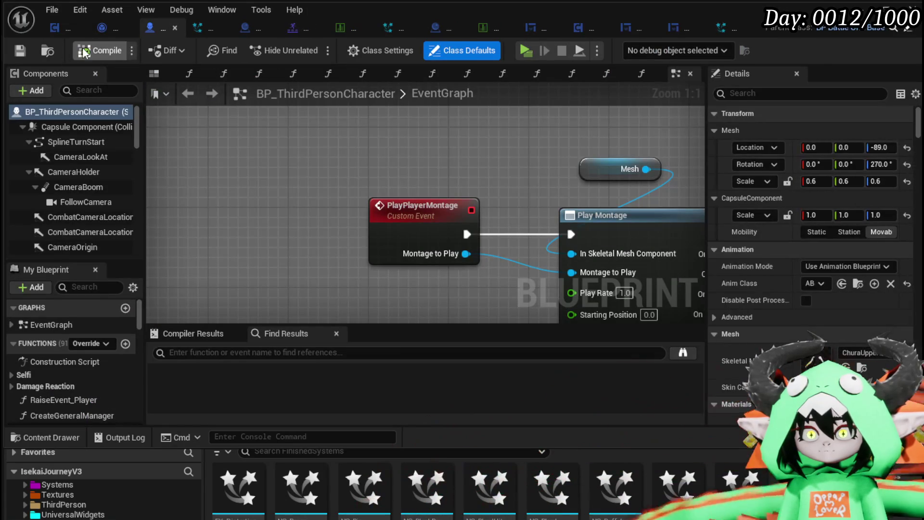
left_click(15, 55)
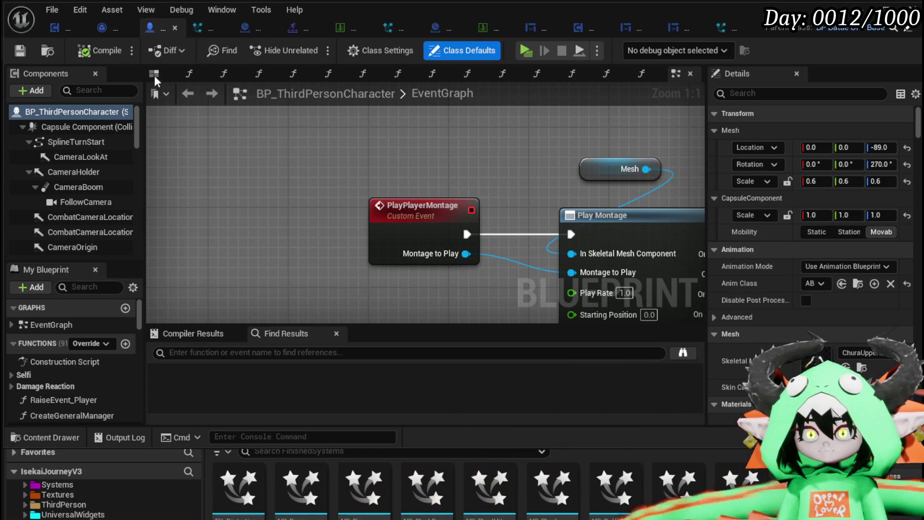
Close the BP_ThirdPersonCharacter, Encounter_Object, Chura_Magic_004, Ability table and NS_FireMagicExplosion tabs
left_click(175, 28)
left_click(146, 26)
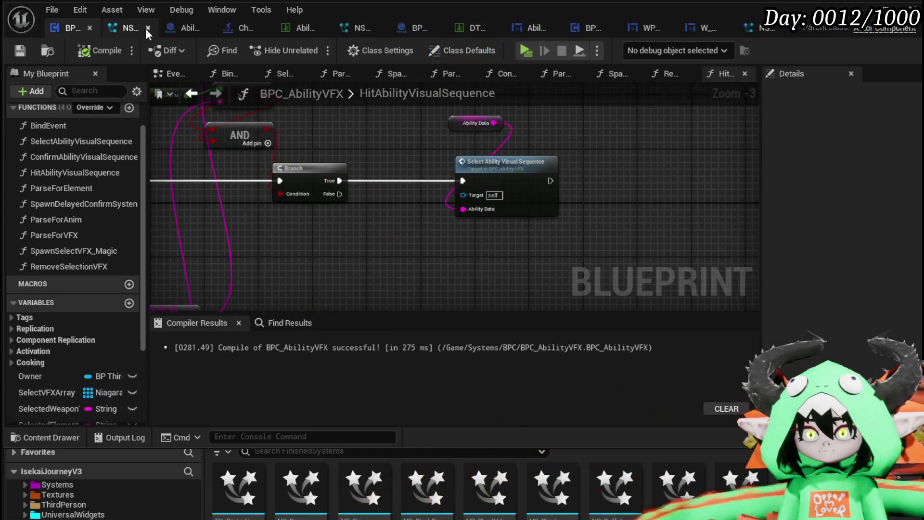
left_click(146, 27)
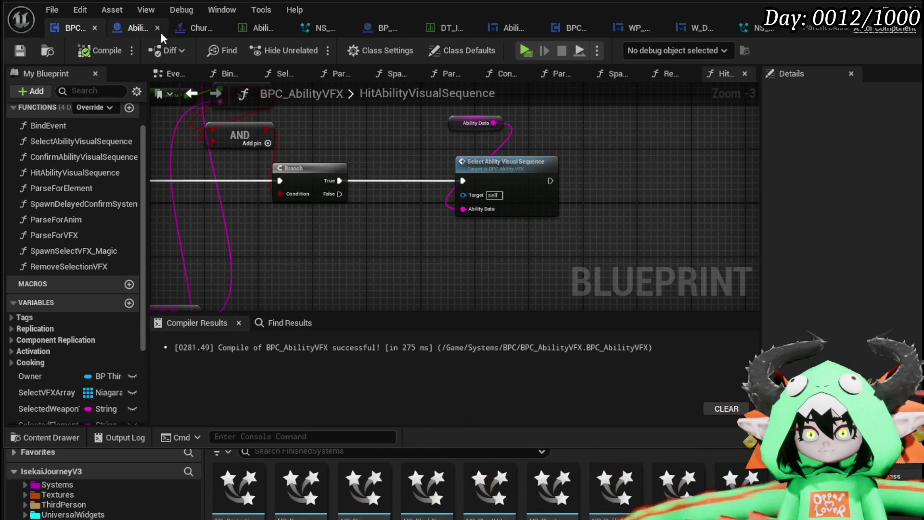
left_click(137, 28)
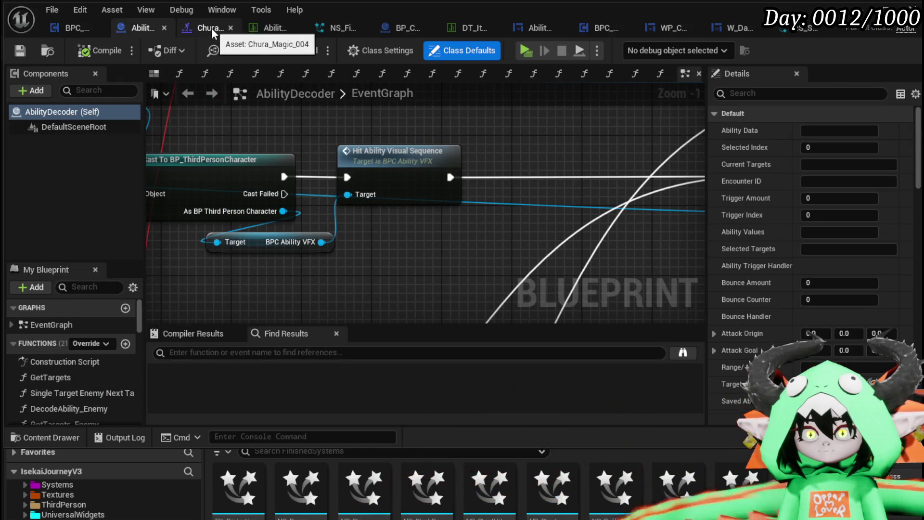
left_click(212, 28)
left_click(244, 28)
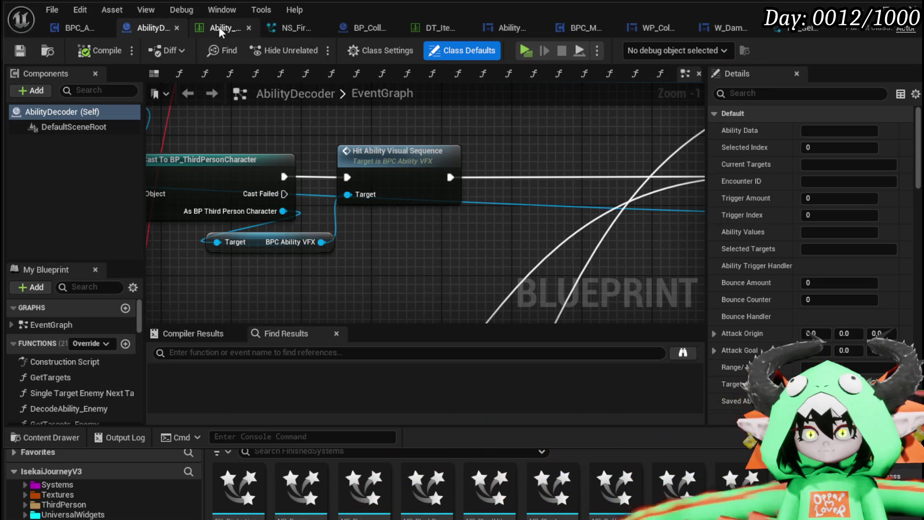
left_click(224, 28)
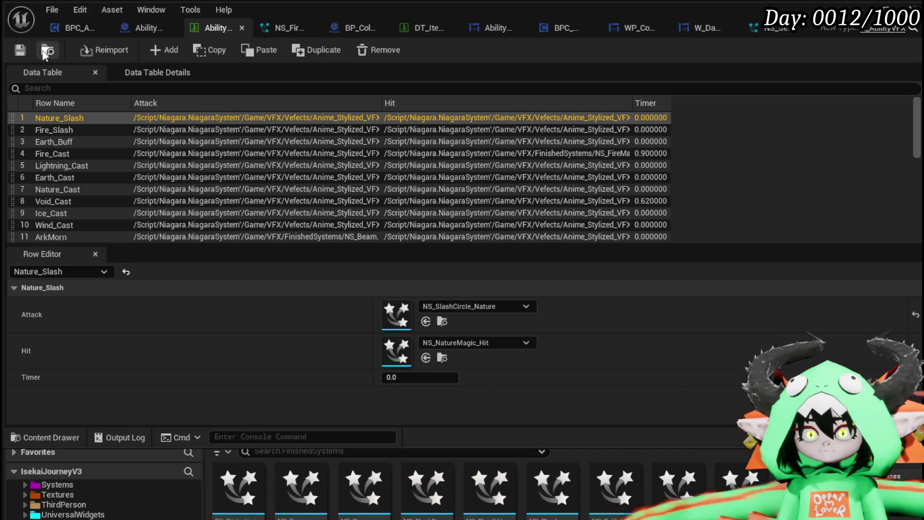
left_click(240, 28)
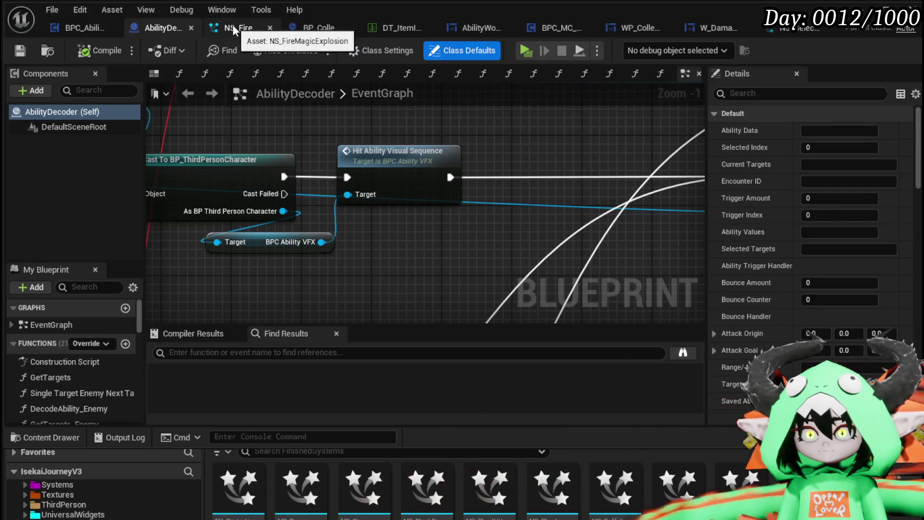
left_click(234, 27)
left_click(291, 28)
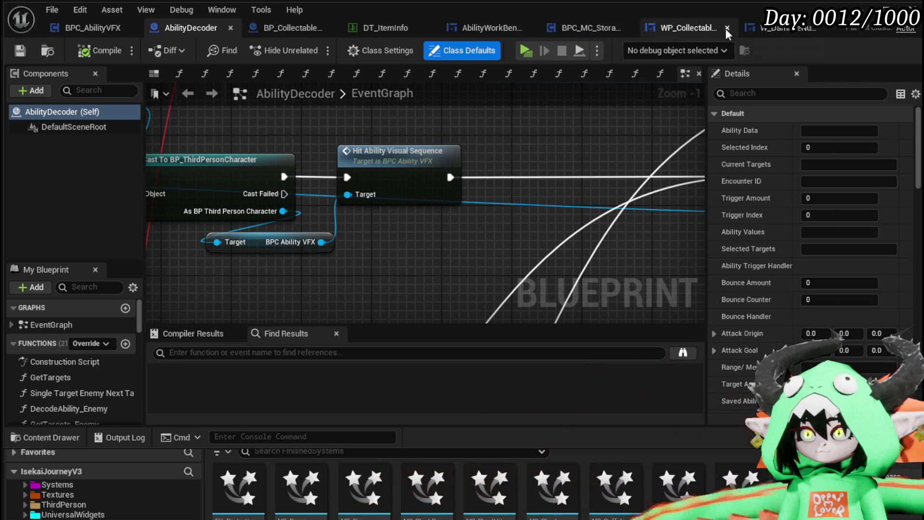
Close the W_DamageNumber, BPC_MC_Storage, DT_ItemInfo and BP_Collectable_PickUp tabs and minimize the editor
left_click(729, 27)
left_click(826, 27)
left_click(826, 28)
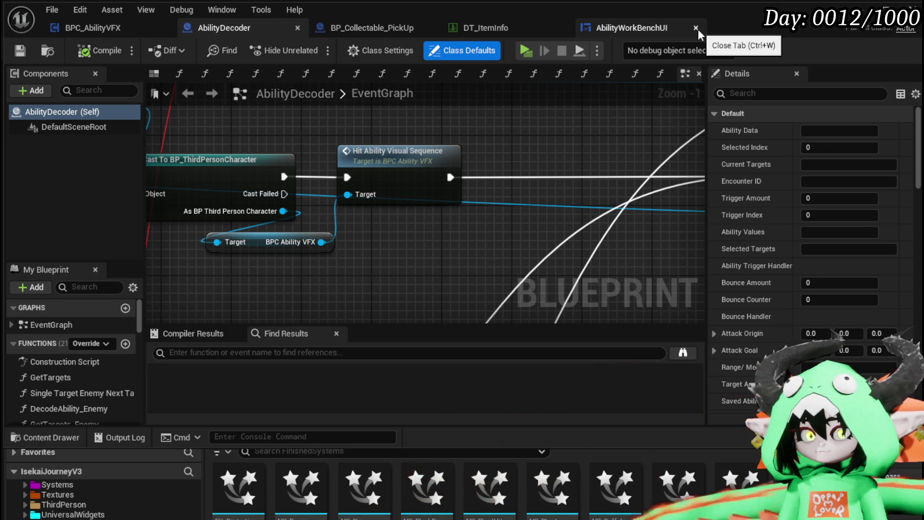
left_click(563, 28)
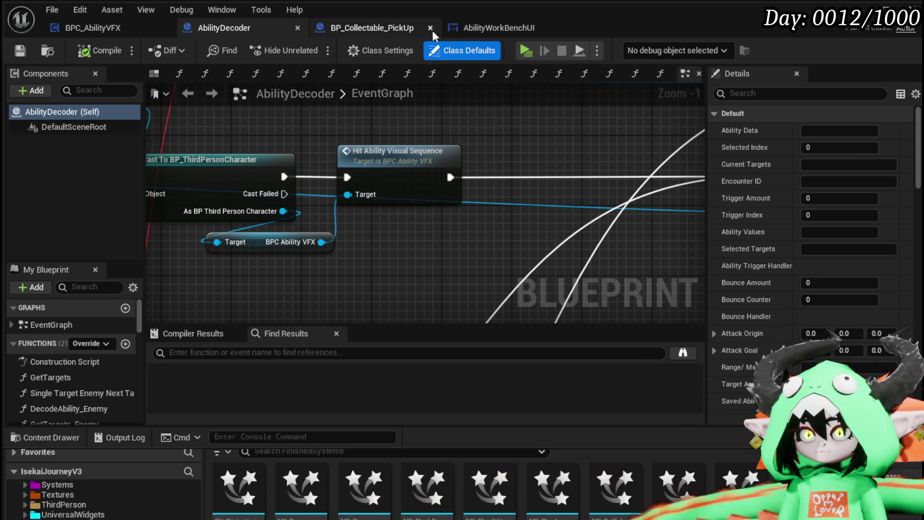
left_click(430, 28)
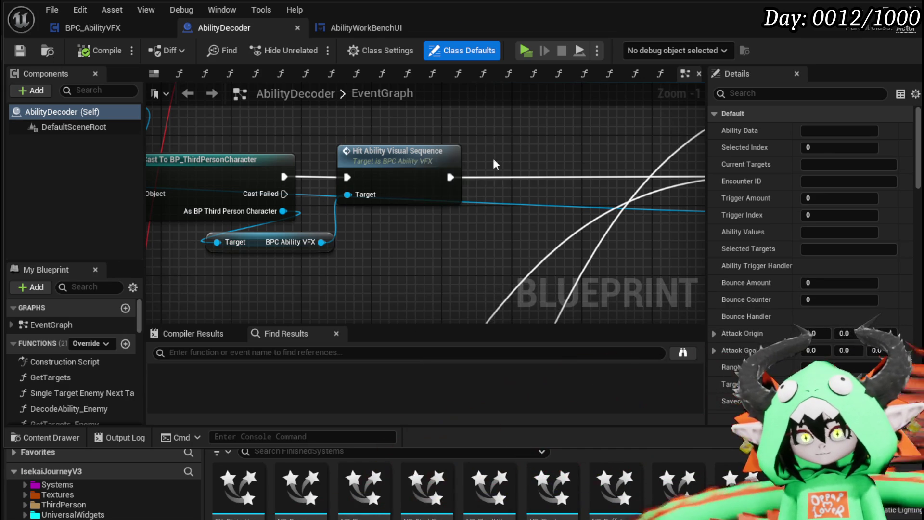
left_click(884, 9)
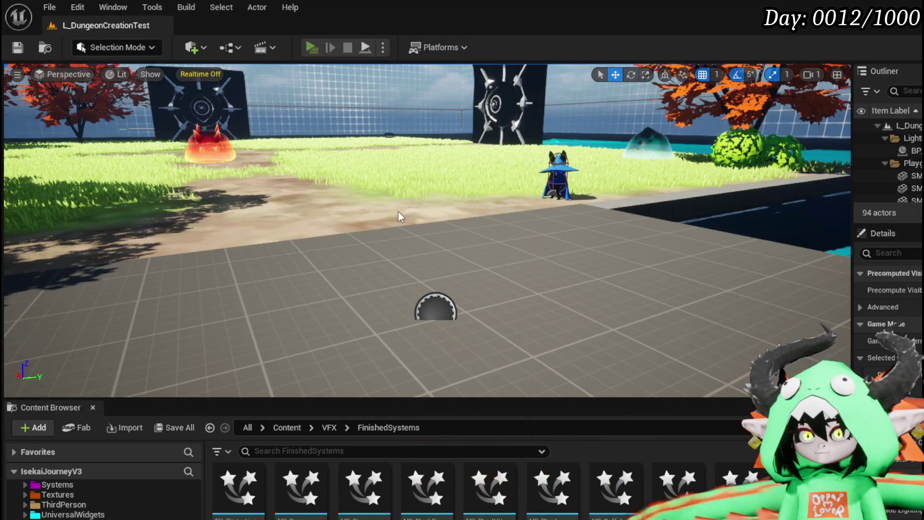
Launch the preview, walk into the red slime and play the Free AIM Fire card
key("alt+p")
key("w")
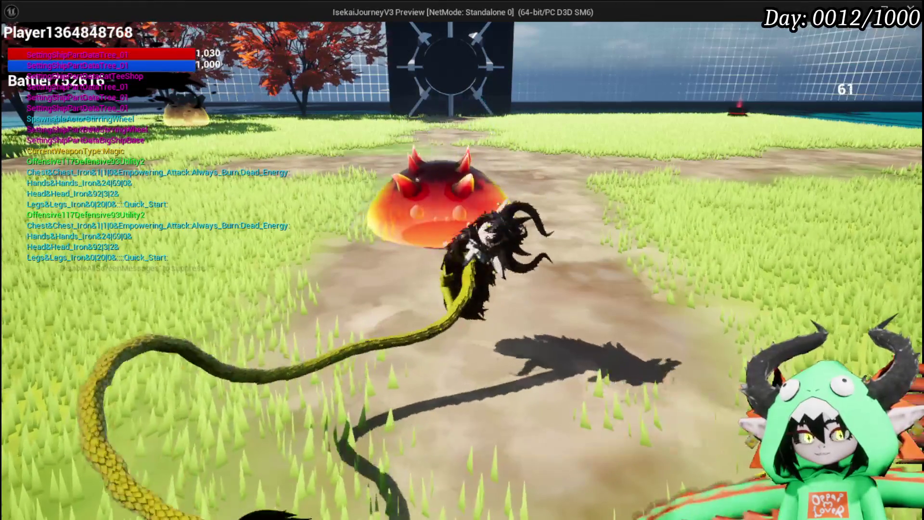
key("w")
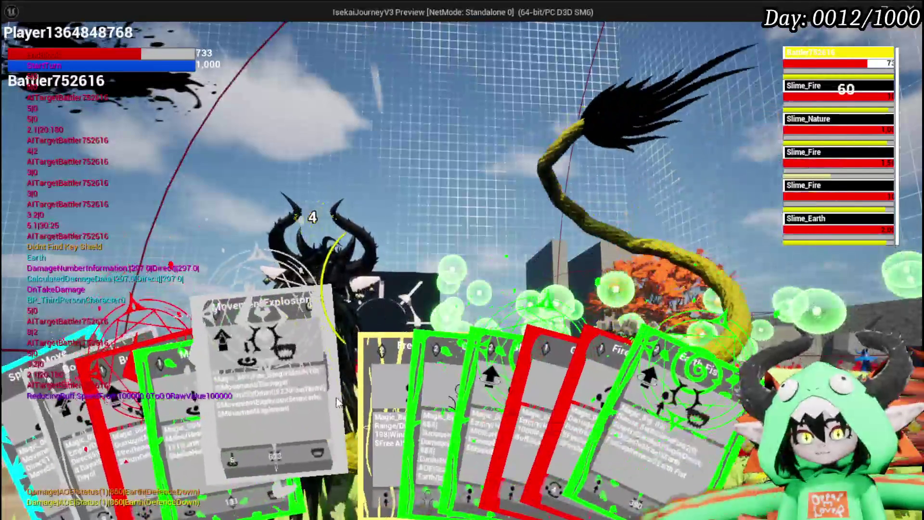
left_click(342, 388)
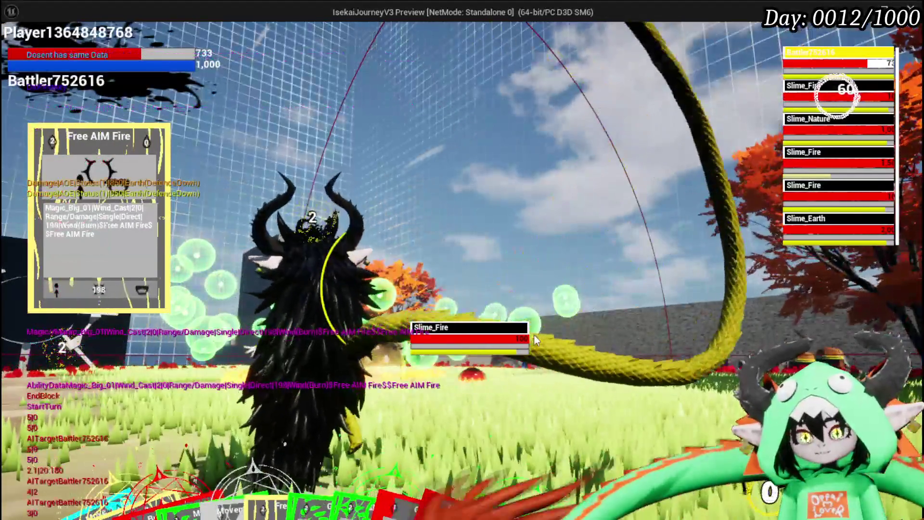
Strike a Slime_Fire with the serpent attack, cycle through targets, then leave the game
left_click(533, 334)
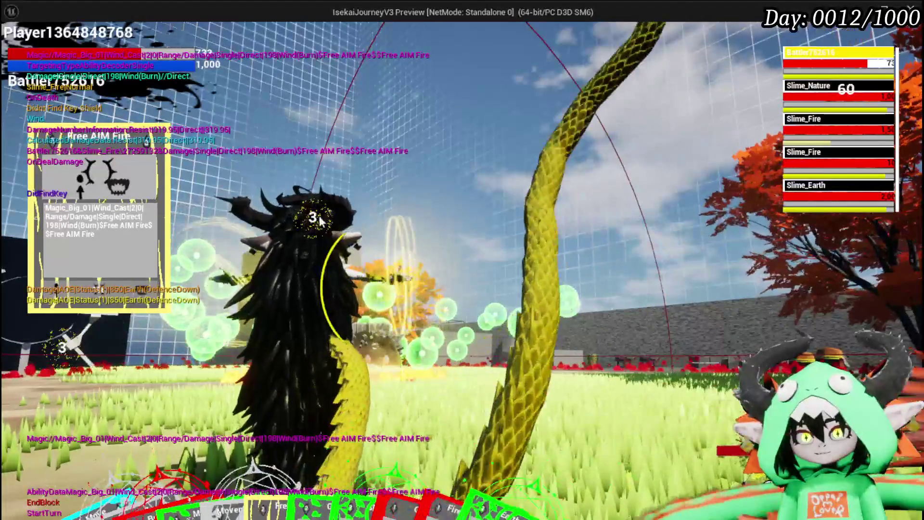
key("Tab")
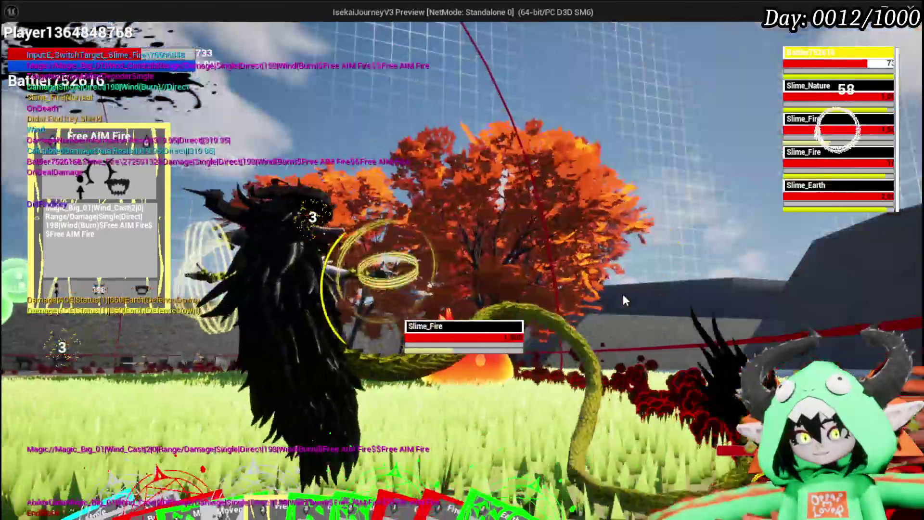
key("Tab")
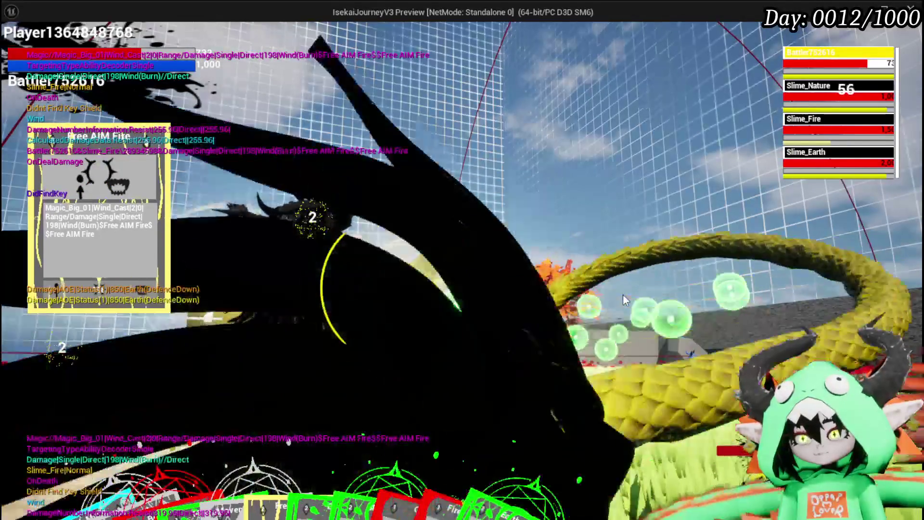
key("Tab")
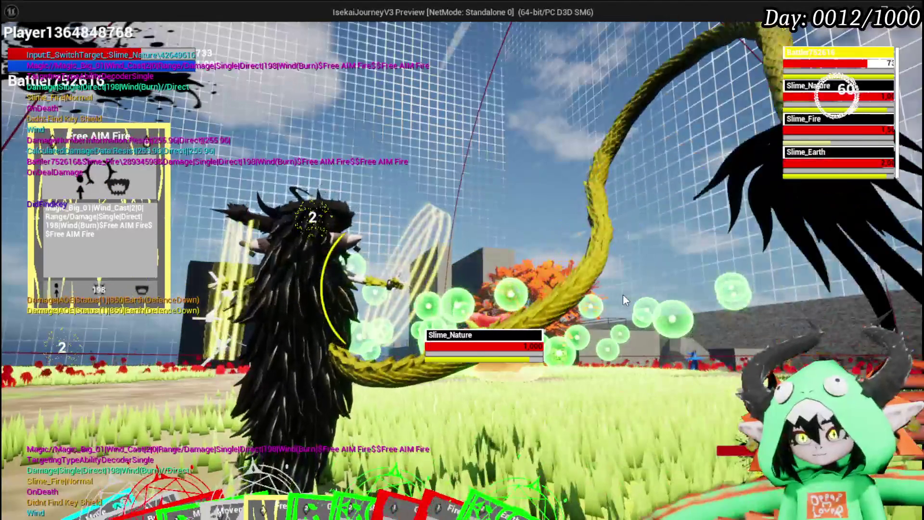
key("Tab")
key("Tab")
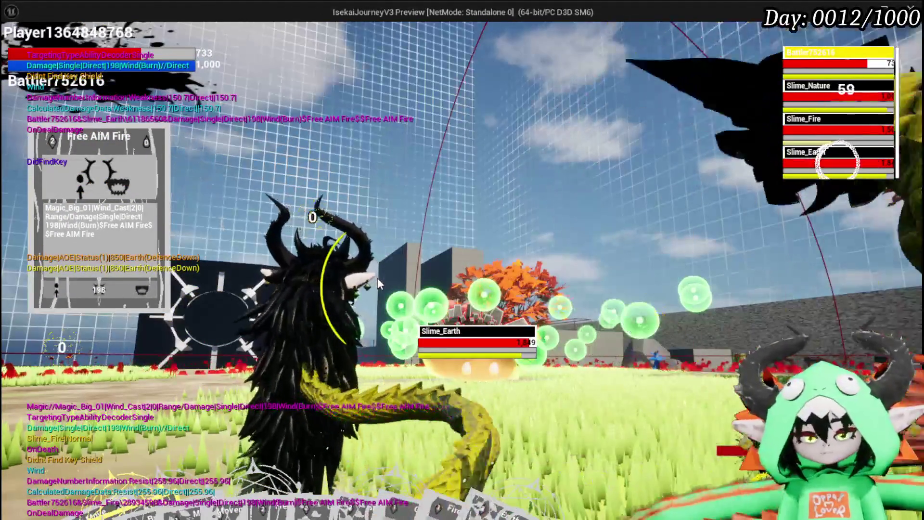
key("alt+Tab")
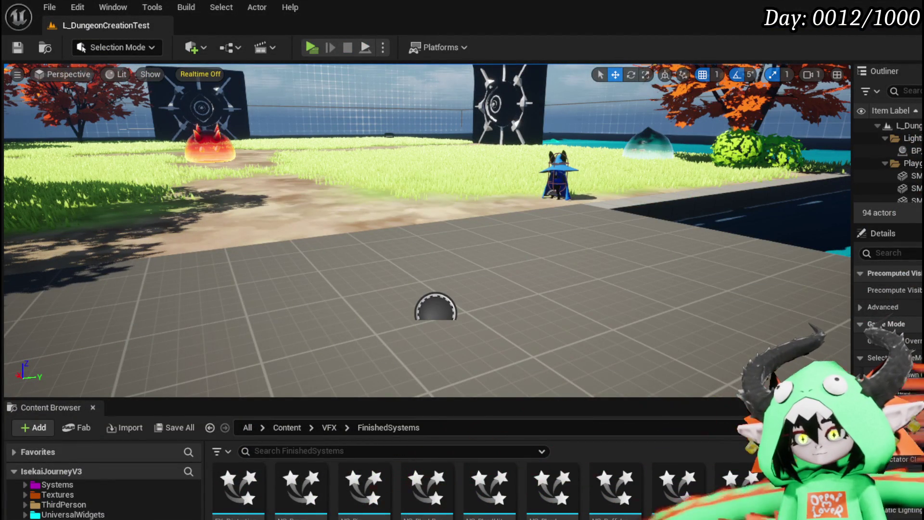
Open the SpawnDelayedConfirmSystem function graph in BPC_AbilityVFX
key("alt+Tab")
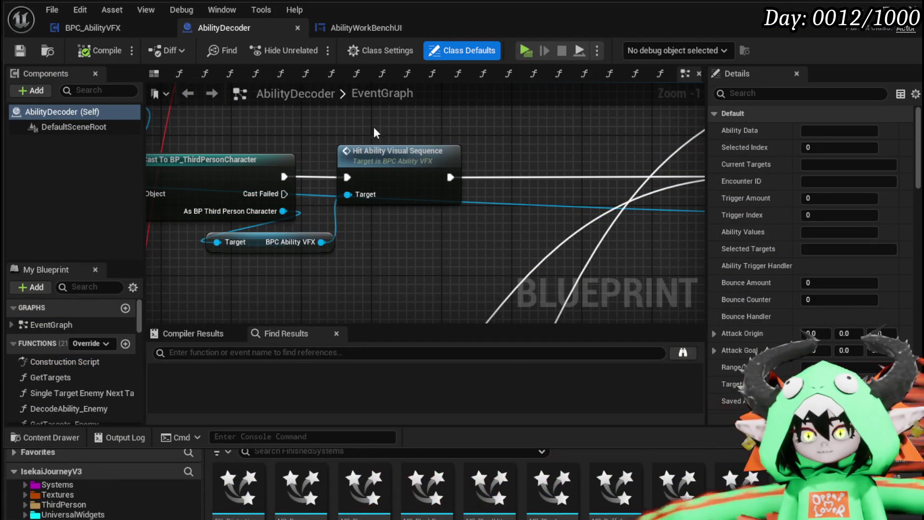
double_click(392, 152)
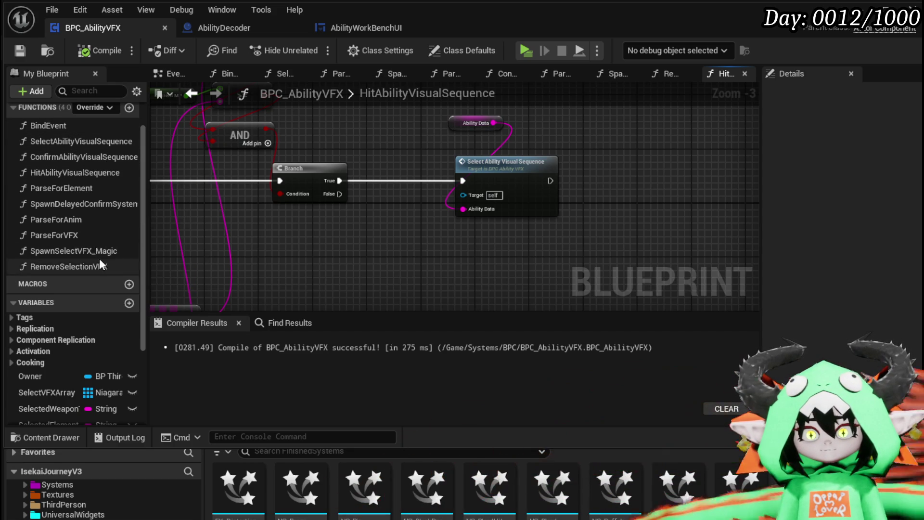
left_click(82, 208)
double_click(82, 208)
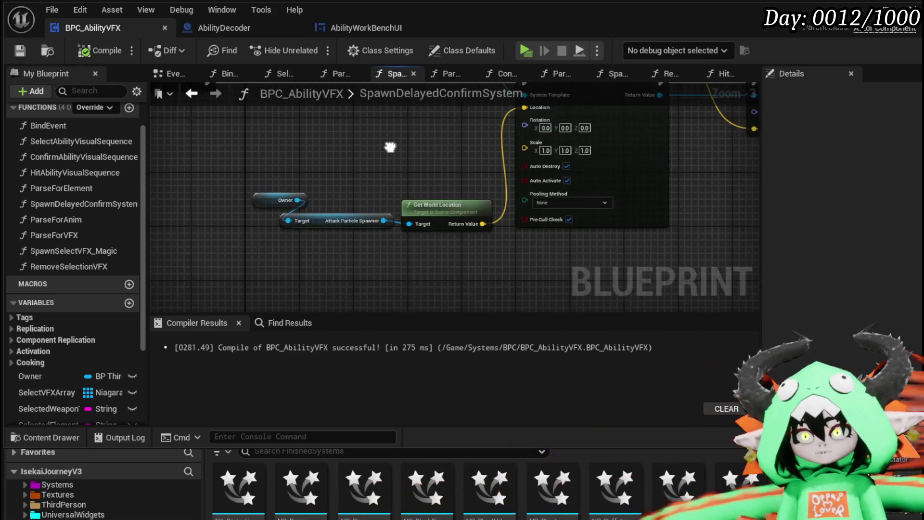
Add Get World Rotation off Attack Particle Spawner for the spawn rotation, then relaunch the game
left_click_drag(325, 180, 328, 214)
type("get w")
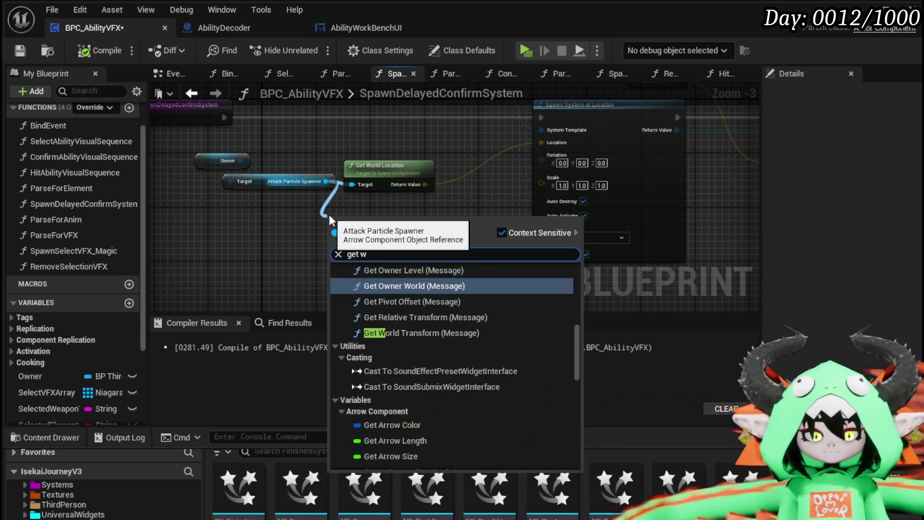
type("orld rota")
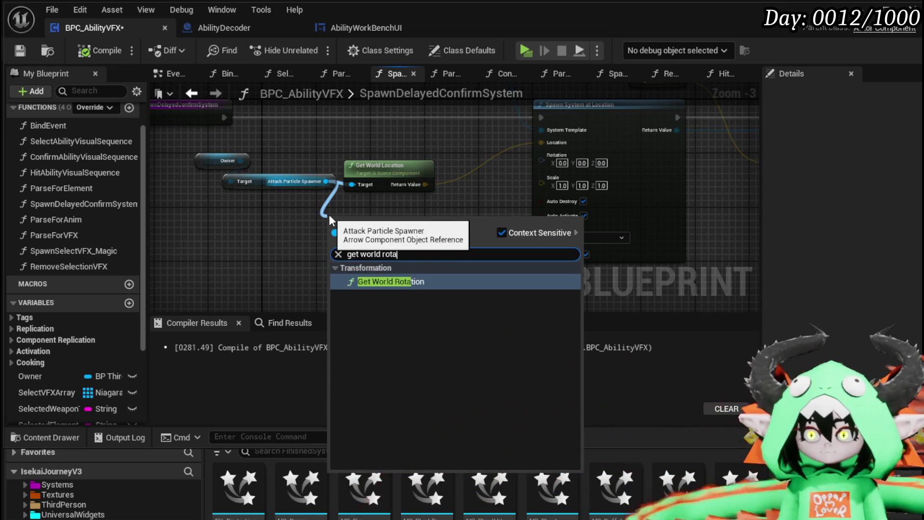
left_click(406, 281)
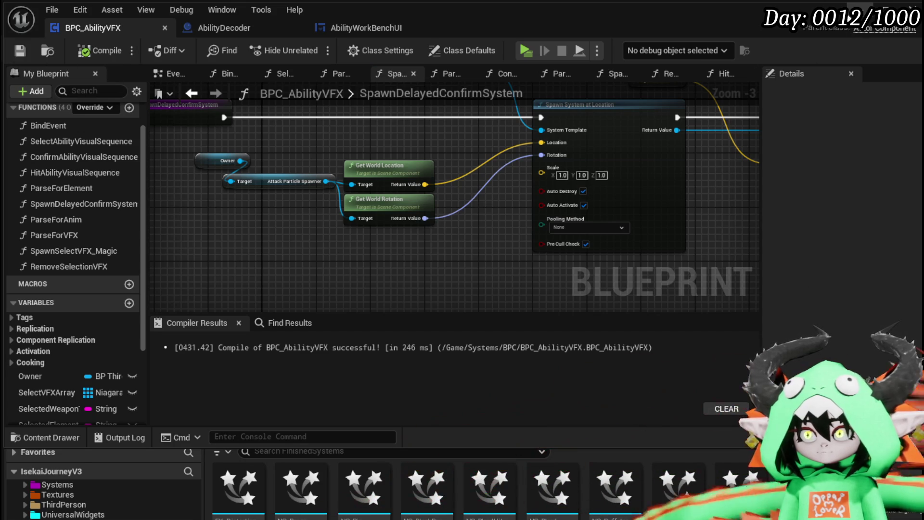
left_click(864, 12)
key("alt+p")
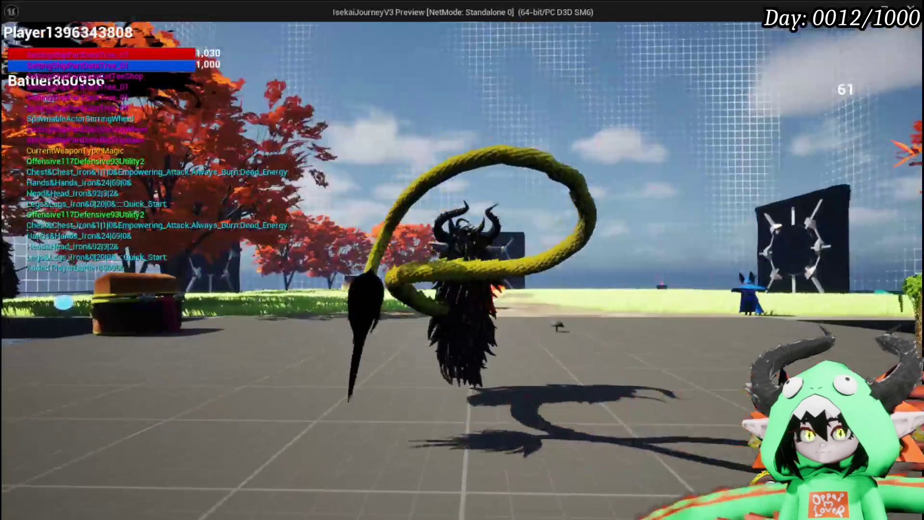
Battle the fire slime: hit it with Free AIM Fire, switch targets, then cast Burn Debuff
key("w")
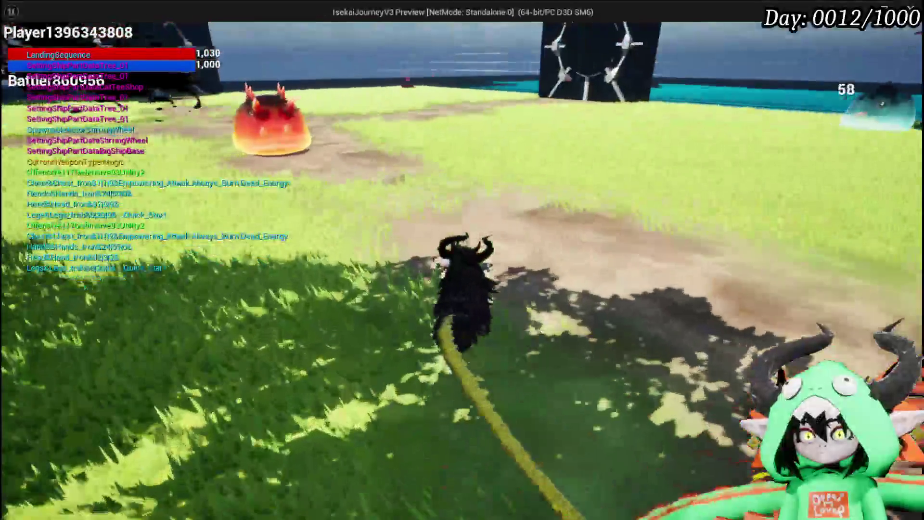
key("w")
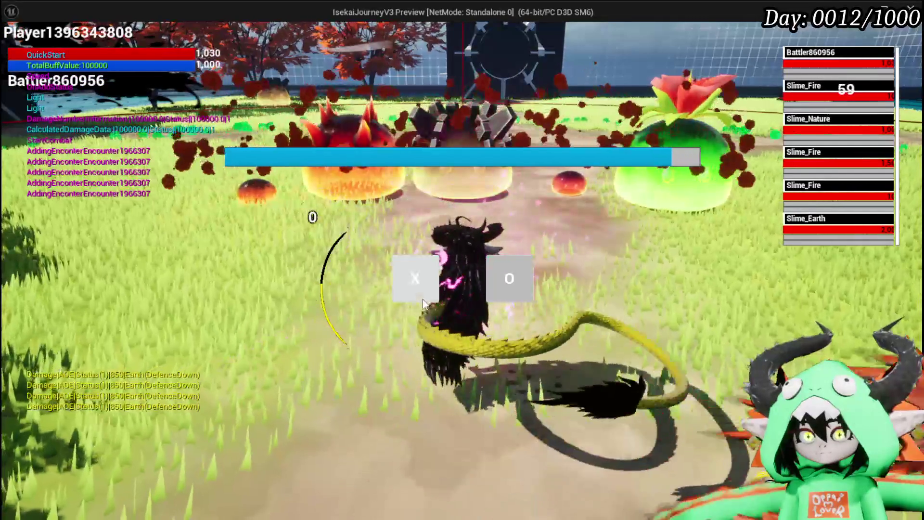
left_click(413, 278)
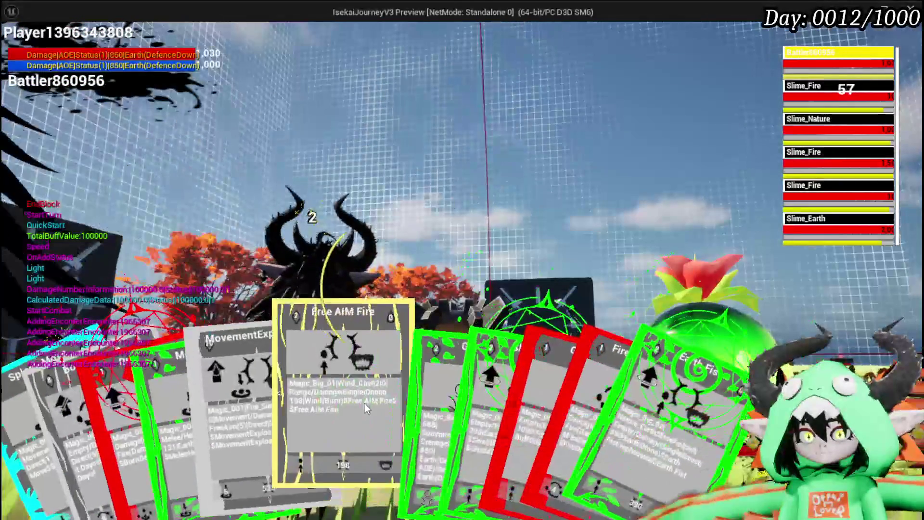
left_click(351, 398)
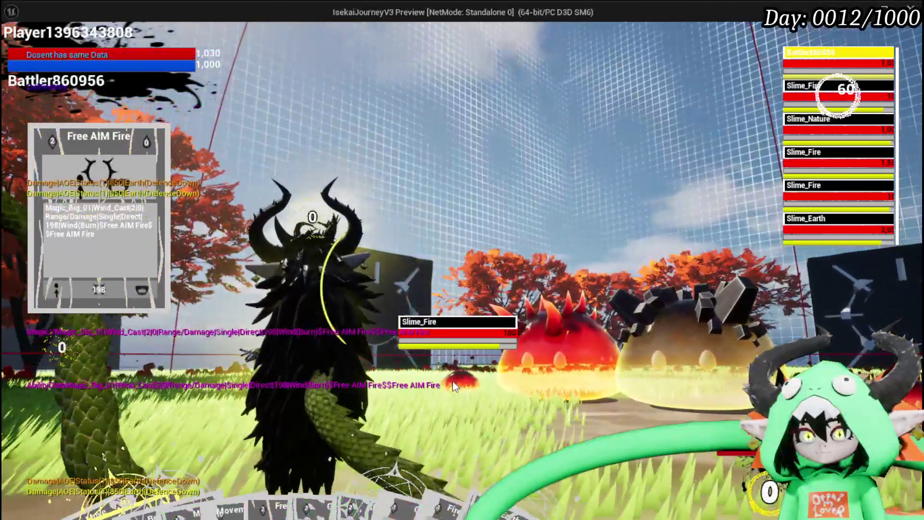
left_click(452, 385)
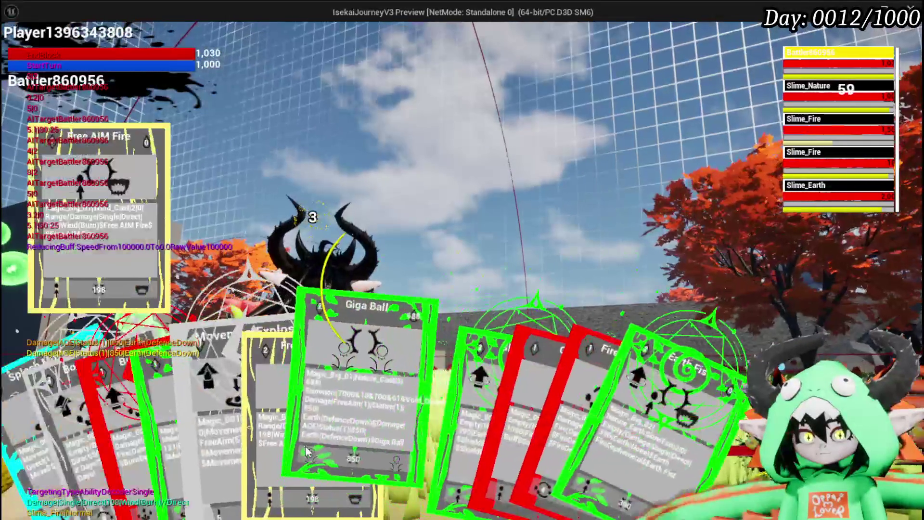
key("e")
key("e")
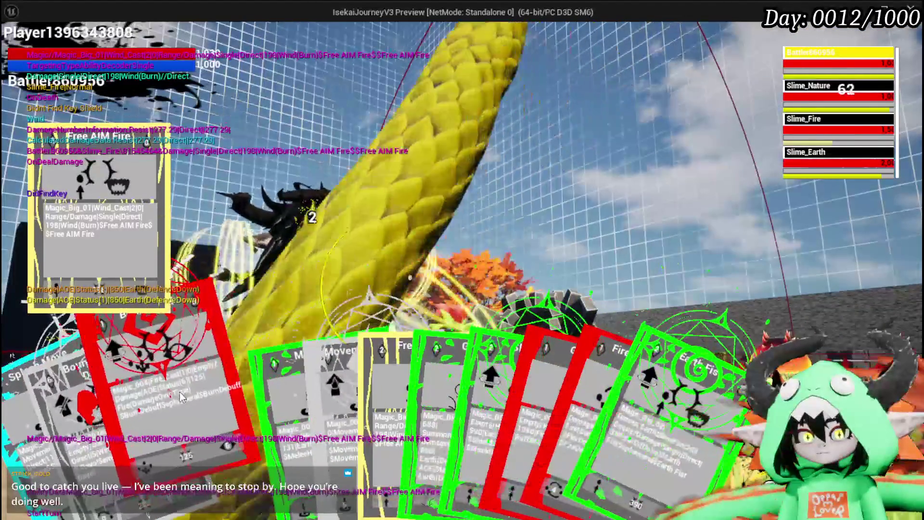
left_click(197, 407)
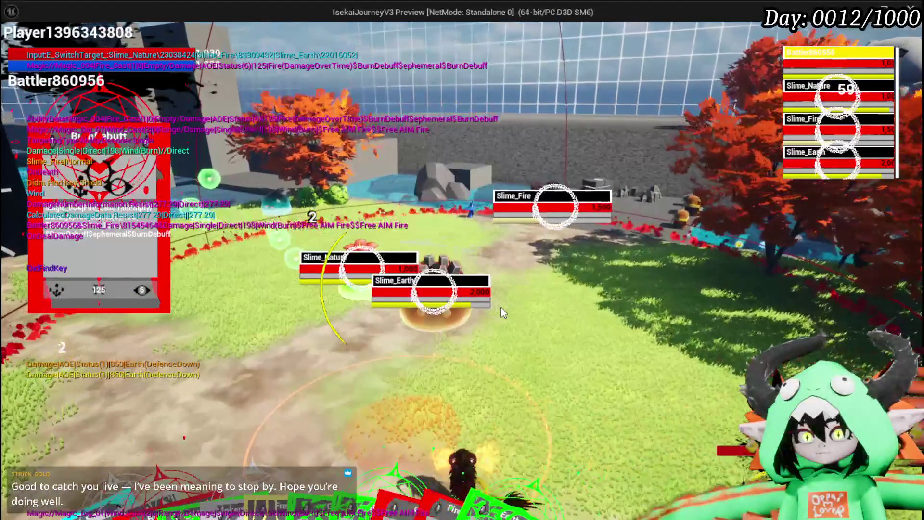
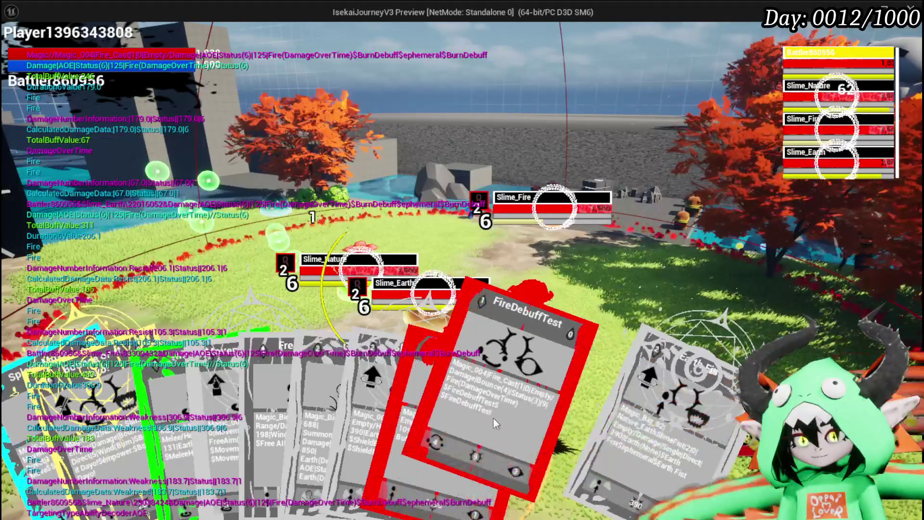
Cast FireDebuffTest at the slimes, cycle the target twice to Slime_Earth, and cast again
left_click(492, 417)
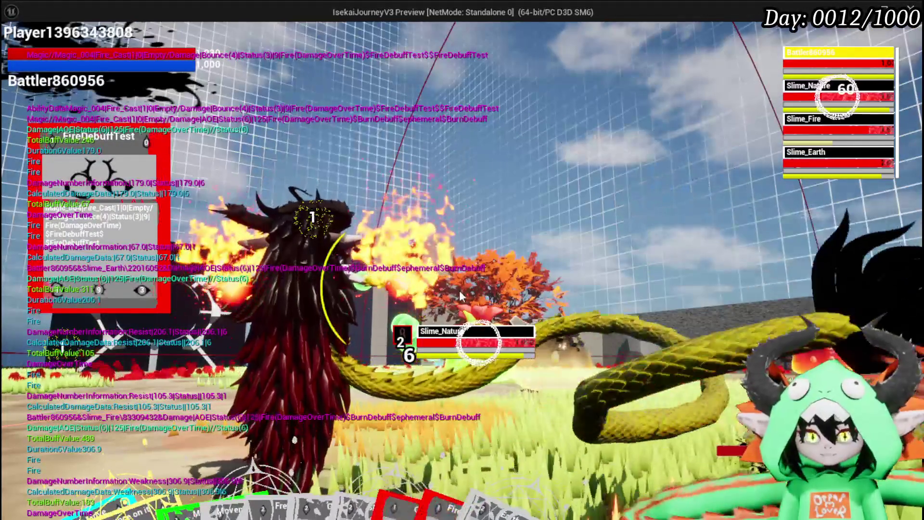
key("e")
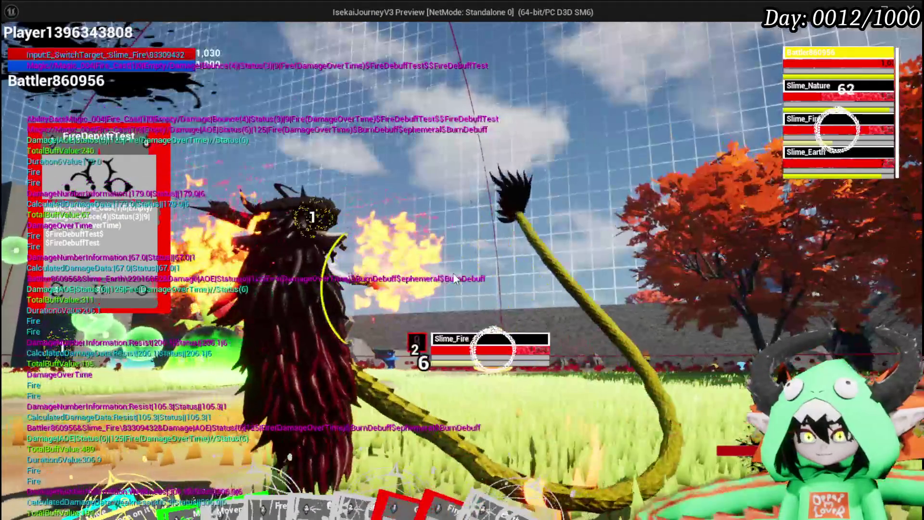
key("e")
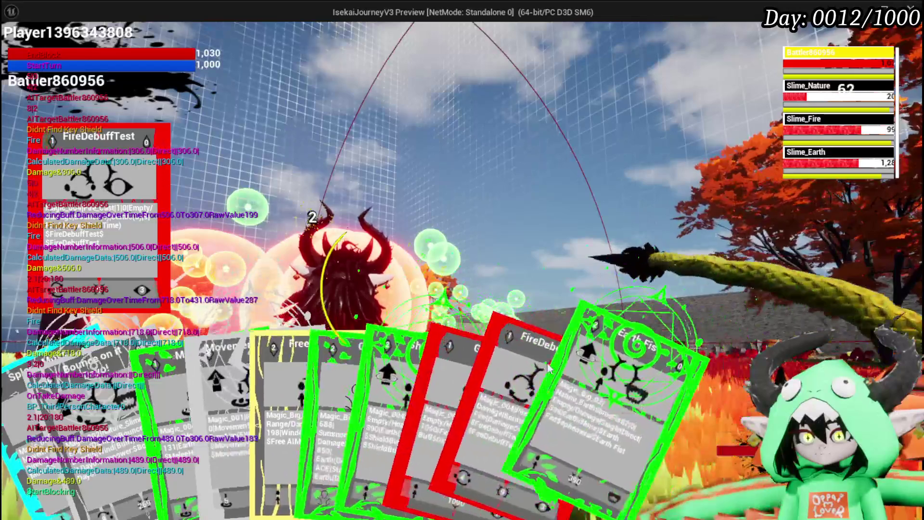
left_click(491, 384)
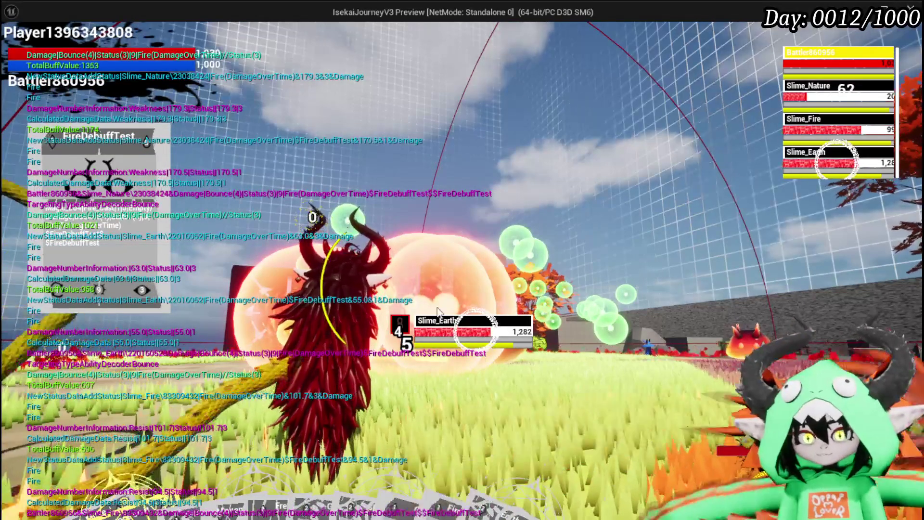
Cycle targets through Slime_Nature and Slime_Fire, pick Free AIM Fire, and target Slime_Earth
key("e")
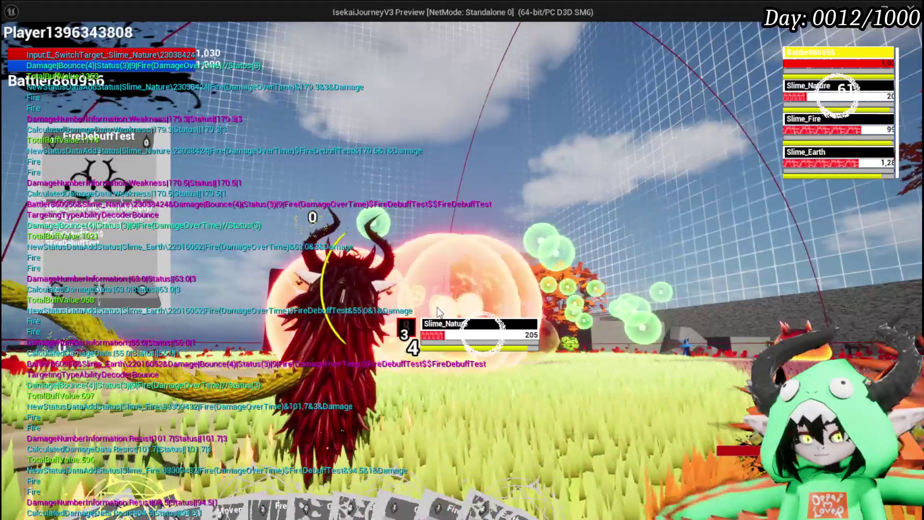
key("e")
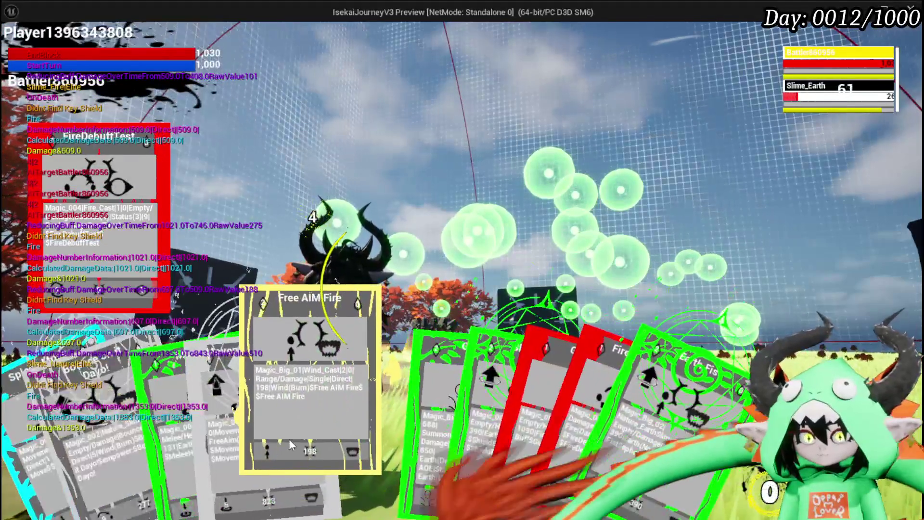
left_click(289, 438)
key("e")
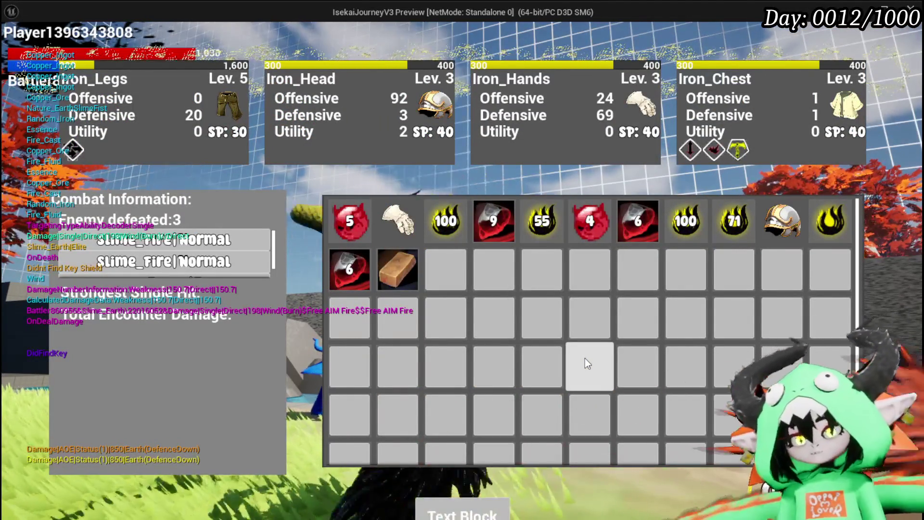
Check the stats of the Iron_Hands gloves and the helmet in the inventory grid
mouse_move(402, 225)
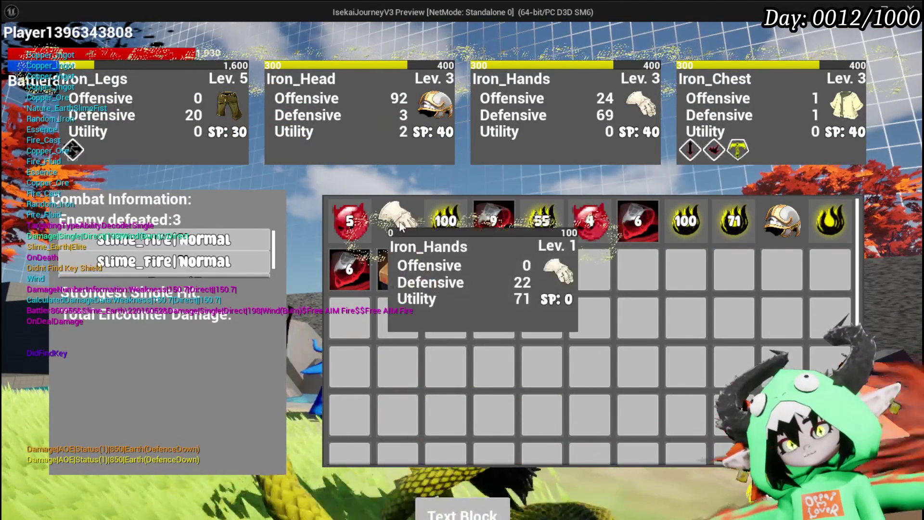
mouse_move(802, 220)
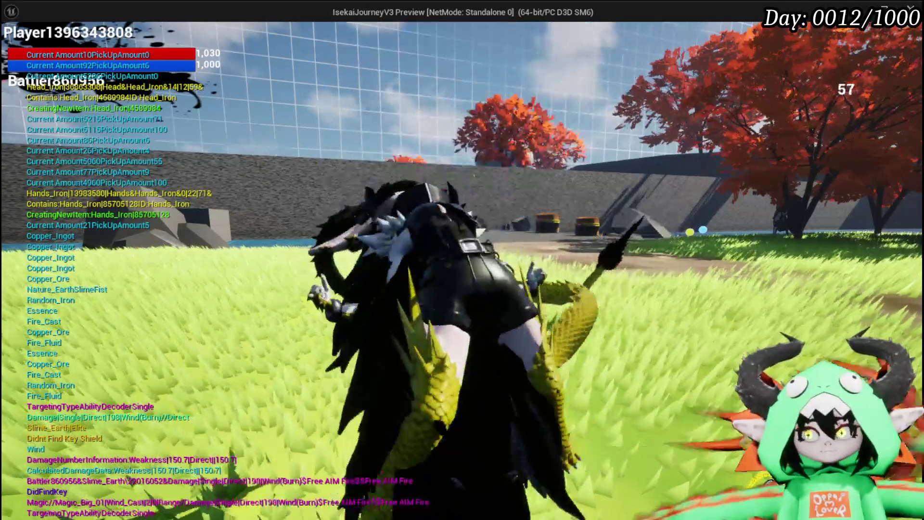
Trigger the dragon transformation twice, then end the preview and save L_DungeonCreationTest
key("space")
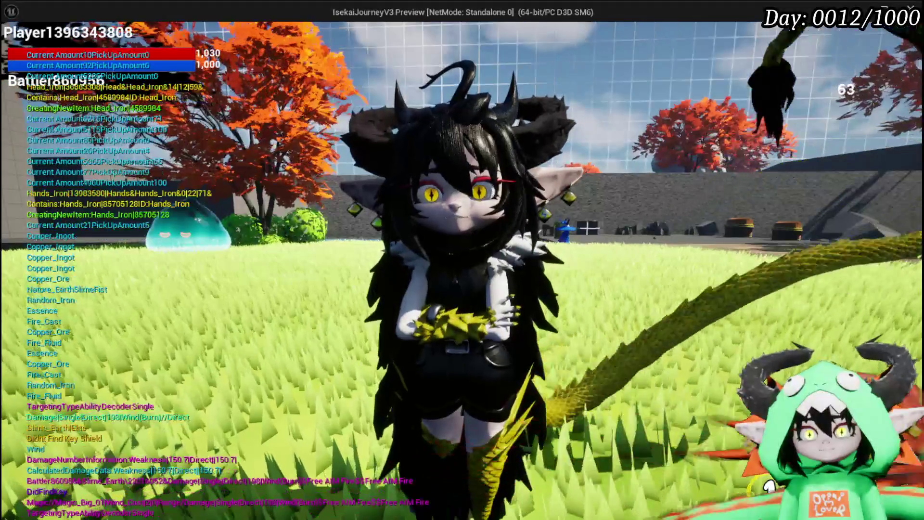
key("space")
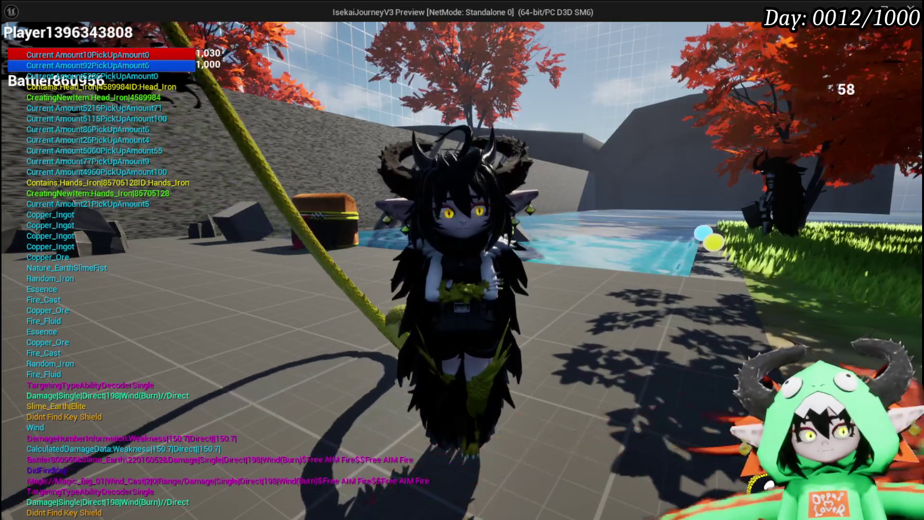
key("Escape")
left_click(26, 44)
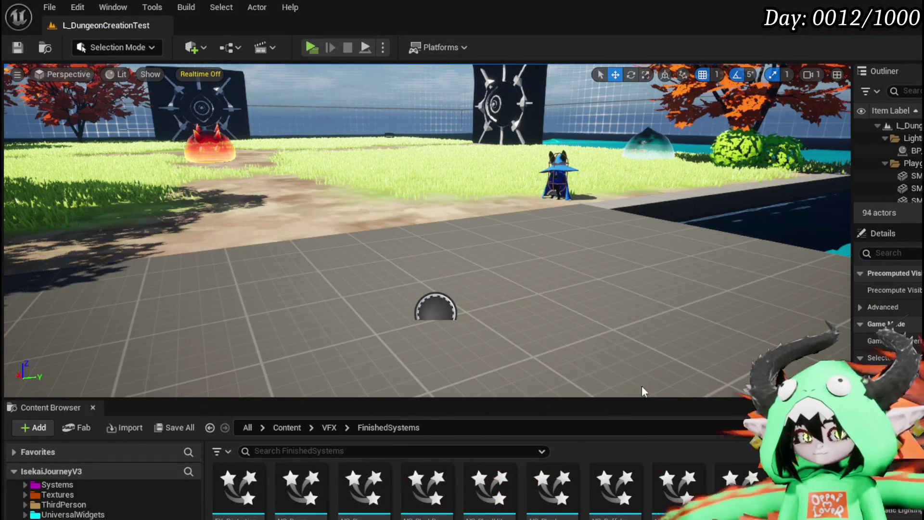
Save the level again and open NS_SlimeEarthFist from the FinishedSystems folder
left_click(25, 53)
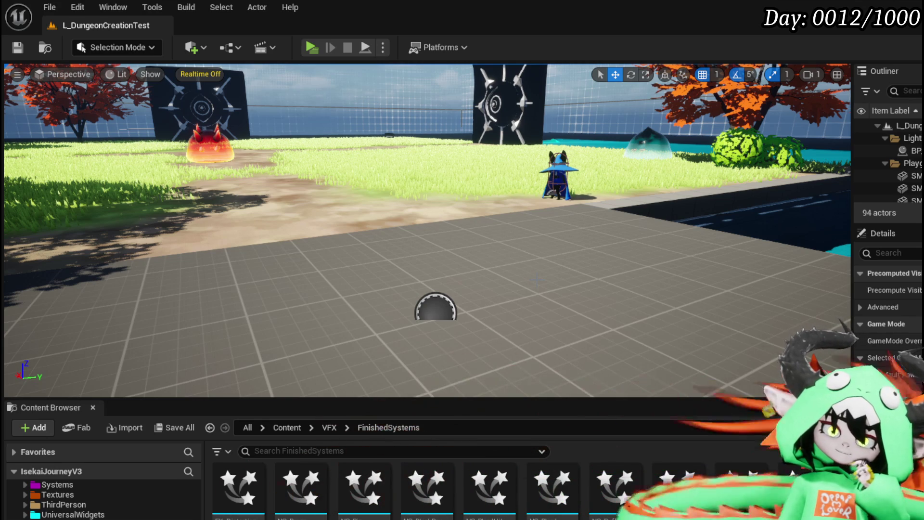
scroll(587, 464, "down", 2)
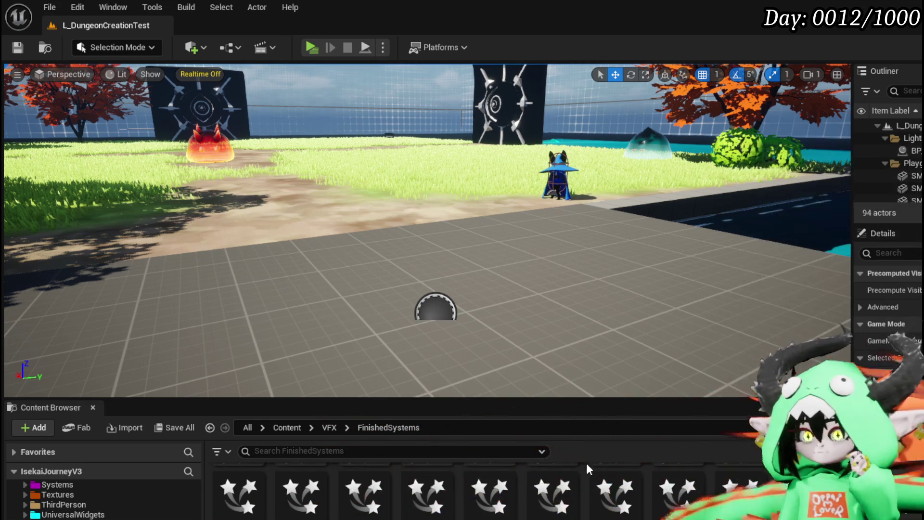
scroll(674, 486, "down", 1)
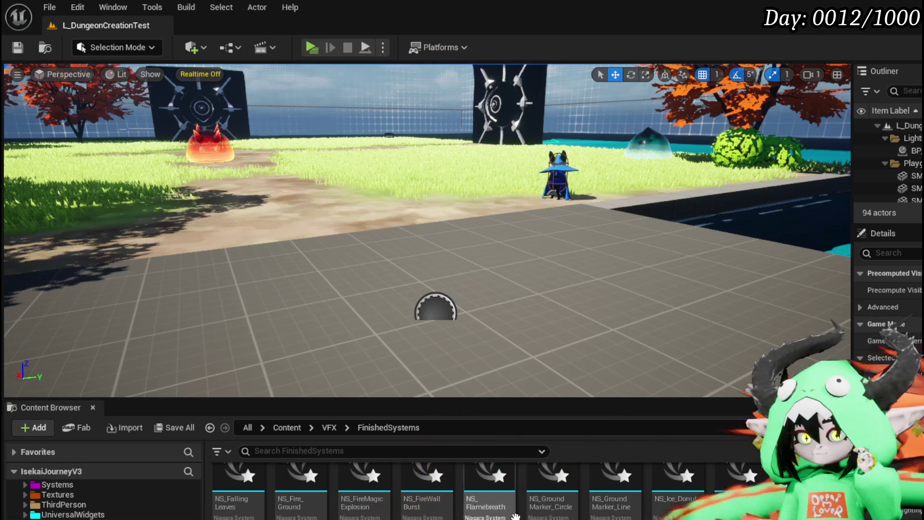
scroll(525, 493, "down", 2)
scroll(733, 509, "down", 1)
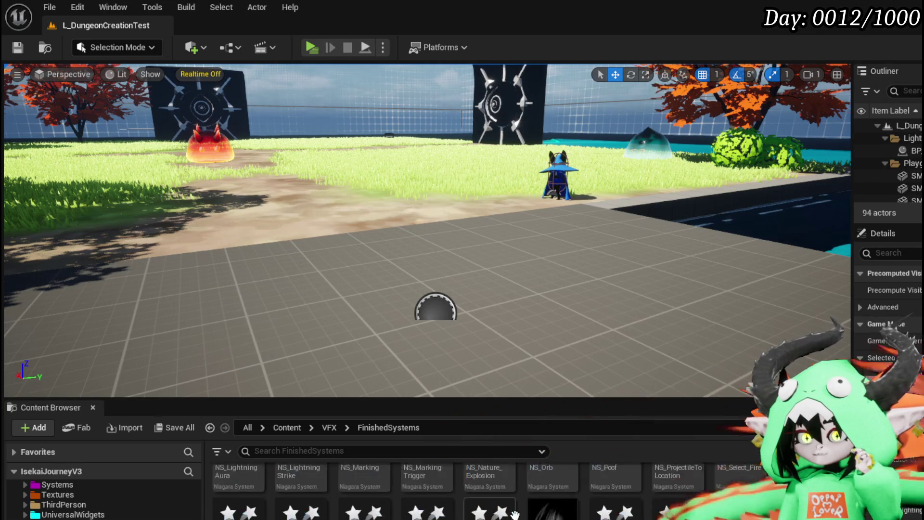
double_click(552, 505)
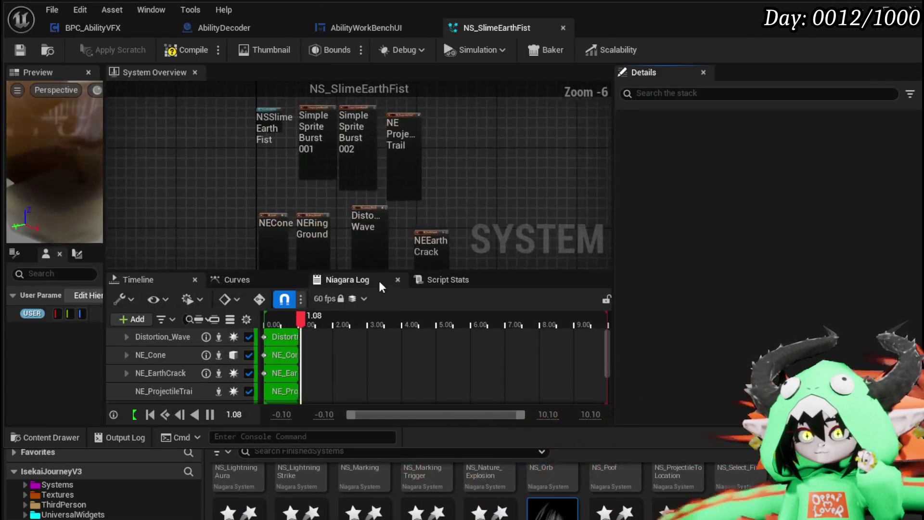
Pan and zoom the System Overview to inspect the emitter stacks and NE_ProjectileTrail
scroll(276, 251, "up", 5)
mouse_move(273, 213)
left_mouse_down()
mouse_move(212, 252)
mouse_move(196, 355)
left_mouse_up()
mouse_move(243, 262)
left_mouse_down()
mouse_move(241, 165)
mouse_move(215, 161)
mouse_move(211, 232)
mouse_move(212, 207)
left_mouse_up()
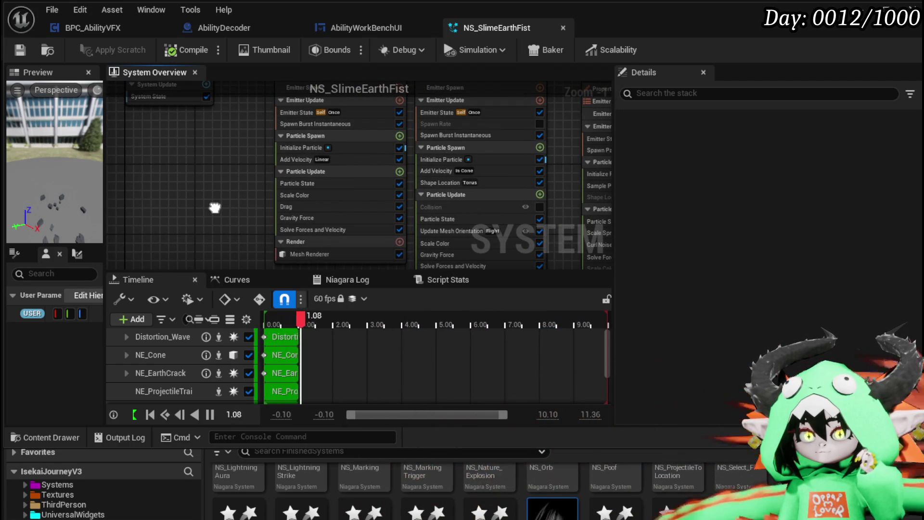
left_click_drag(214, 207, 217, 260)
mouse_move(244, 193)
left_mouse_down()
mouse_move(254, 254)
mouse_move(176, 185)
mouse_move(191, 208)
left_mouse_up()
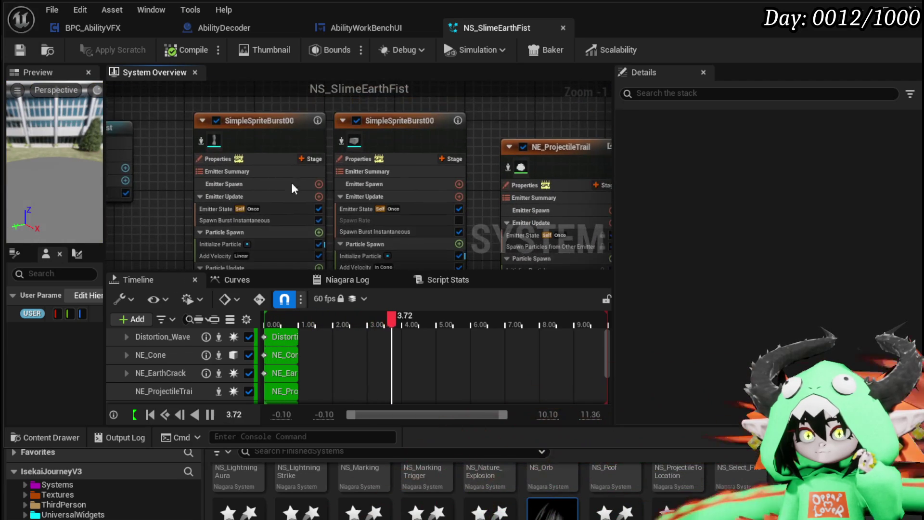
left_click_drag(486, 181, 418, 147)
scroll(418, 146, "down", 4)
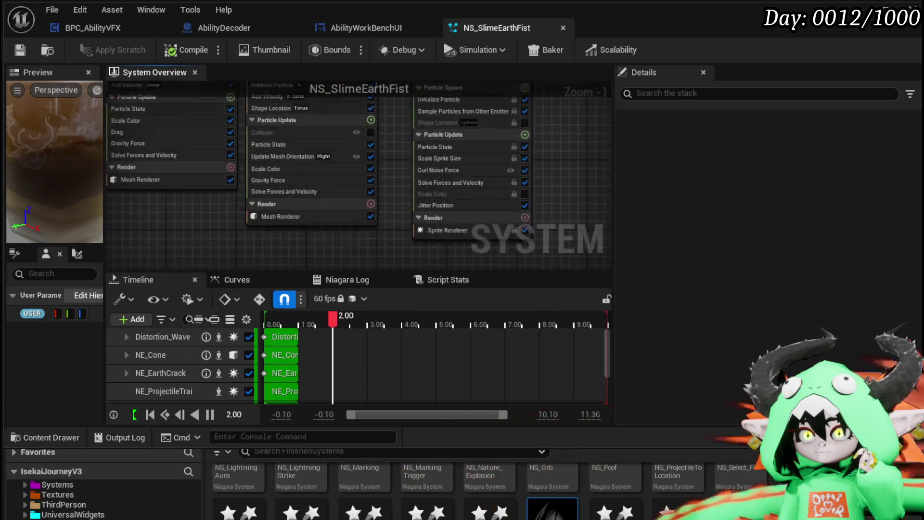
scroll(334, 157, "up", 5)
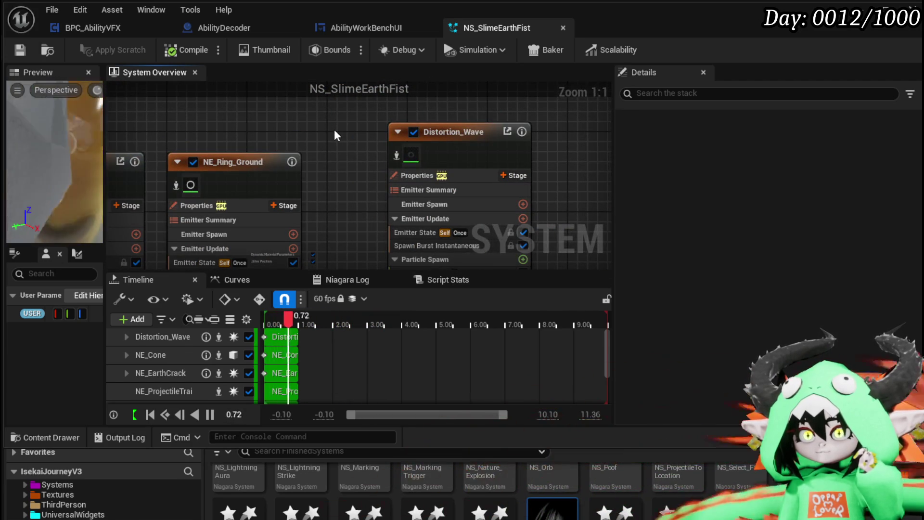
Read the Distortion_Wave and NE_EarthCrack module lists, then select the Distortion_Wave emitter
left_click_drag(334, 134, 286, 64)
mouse_move(519, 211)
left_mouse_down()
mouse_move(505, 145)
mouse_move(505, 181)
mouse_move(471, 180)
mouse_move(509, 258)
mouse_move(524, 243)
mouse_move(601, 243)
mouse_move(573, 259)
mouse_move(593, 257)
left_mouse_up()
scroll(509, 161, "down", 1)
mouse_move(409, 202)
left_mouse_down()
mouse_move(394, 129)
mouse_move(507, 176)
mouse_move(501, 161)
mouse_move(513, 138)
mouse_move(537, 189)
mouse_move(541, 130)
mouse_move(559, 103)
left_mouse_up()
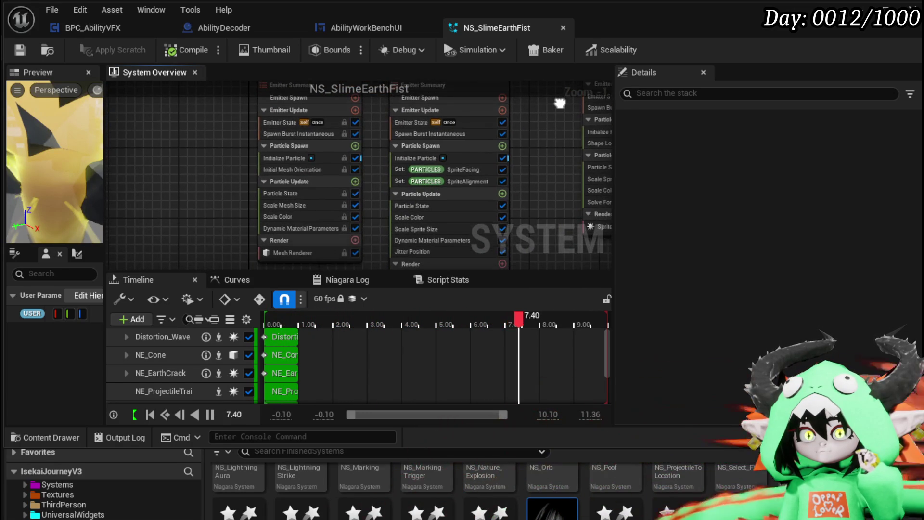
mouse_move(592, 165)
left_mouse_down()
mouse_move(586, 130)
mouse_move(215, 183)
left_mouse_up()
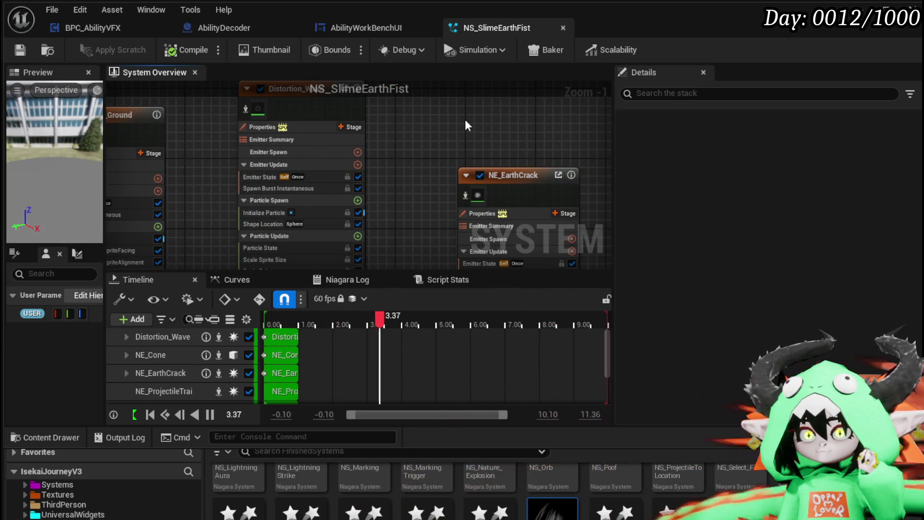
left_click_drag(465, 120, 474, 167)
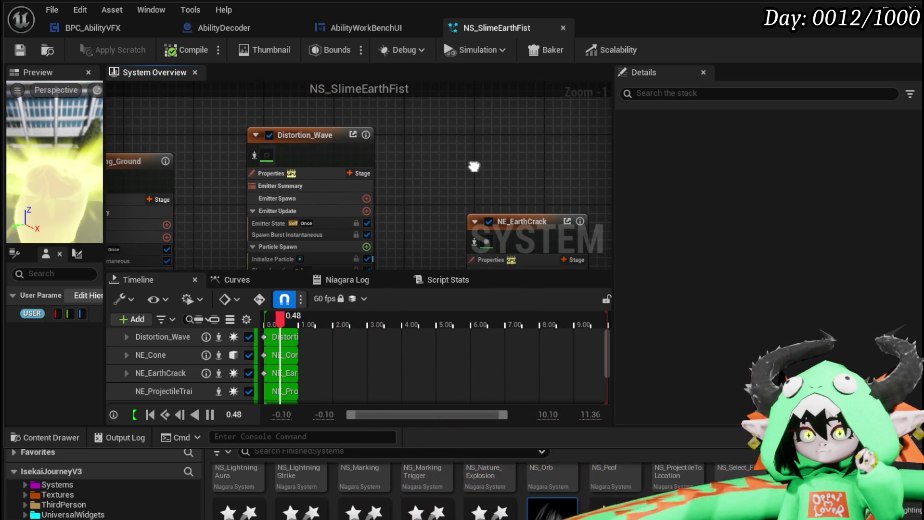
left_click(297, 144)
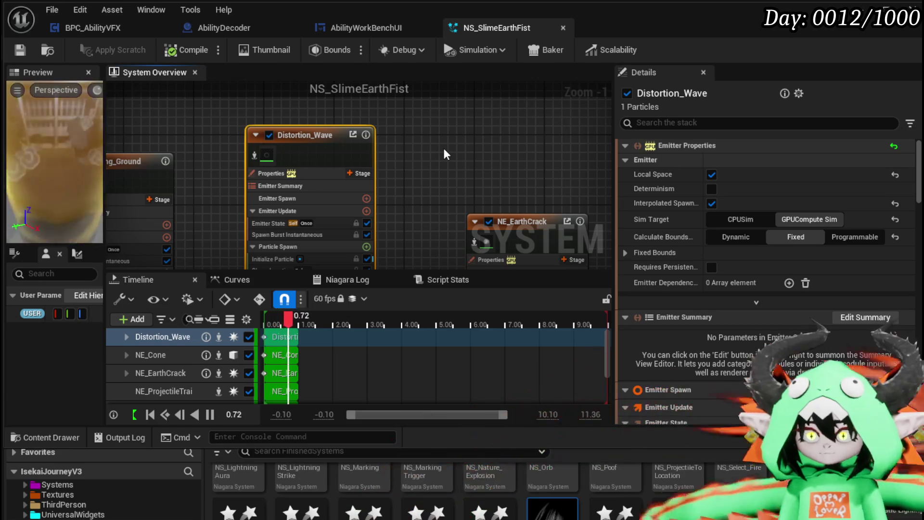
Duplicate the NE_Cone emitter, creating NE_Cone001
mouse_move(484, 167)
left_mouse_down()
mouse_move(440, 133)
mouse_move(438, 145)
left_mouse_up()
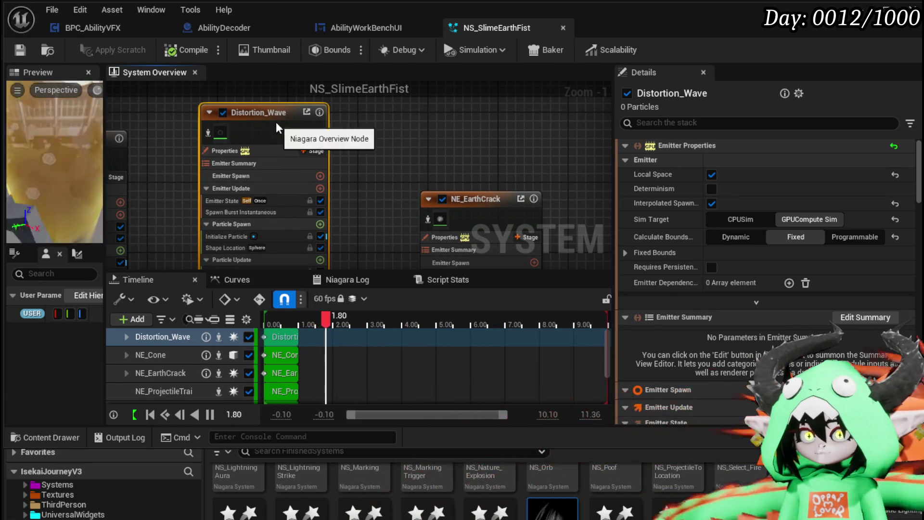
mouse_move(409, 143)
left_mouse_down()
mouse_move(314, 140)
mouse_move(362, 119)
left_mouse_up()
left_click(224, 136)
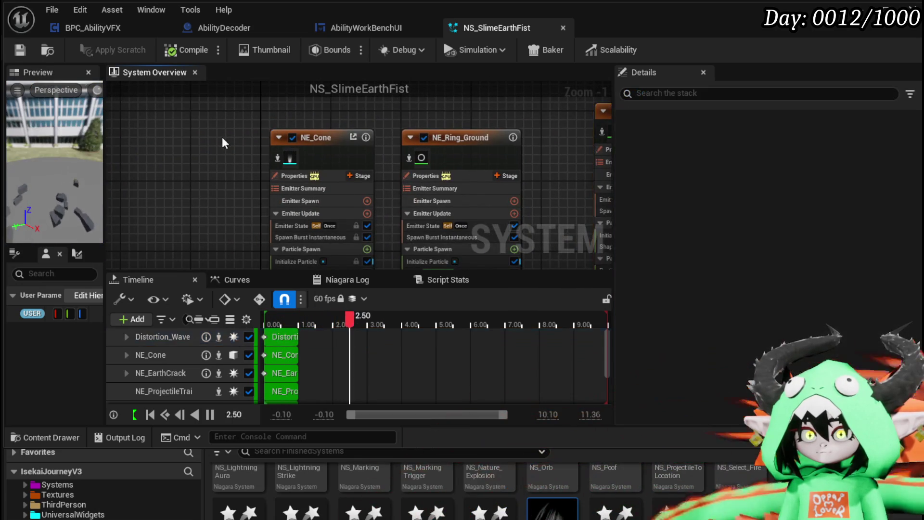
left_click_drag(224, 137, 275, 135)
left_click(400, 129)
left_click_drag(199, 147, 295, 126)
left_click(304, 140)
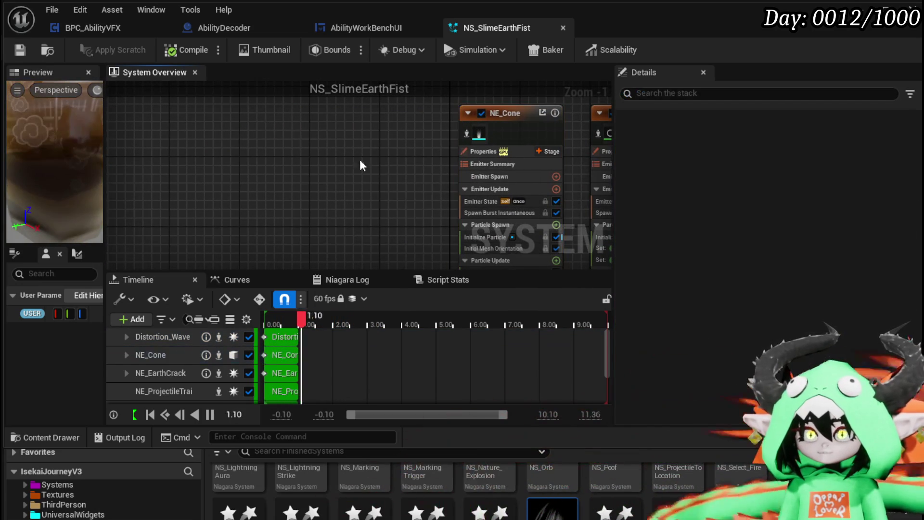
key("ctrl+d")
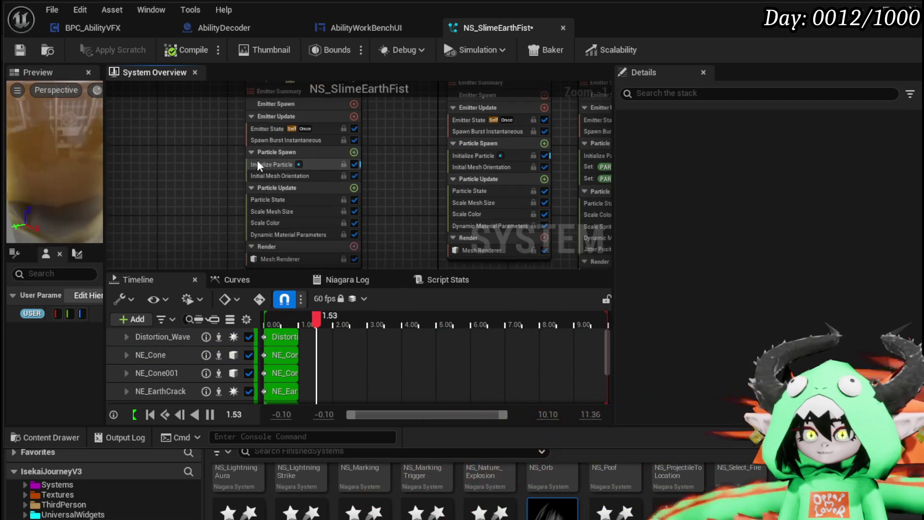
Inspect NE_Cone001's Initialize Particle module and emitter properties, then select the emitter
left_click(256, 162)
scroll(724, 356, "down", 3)
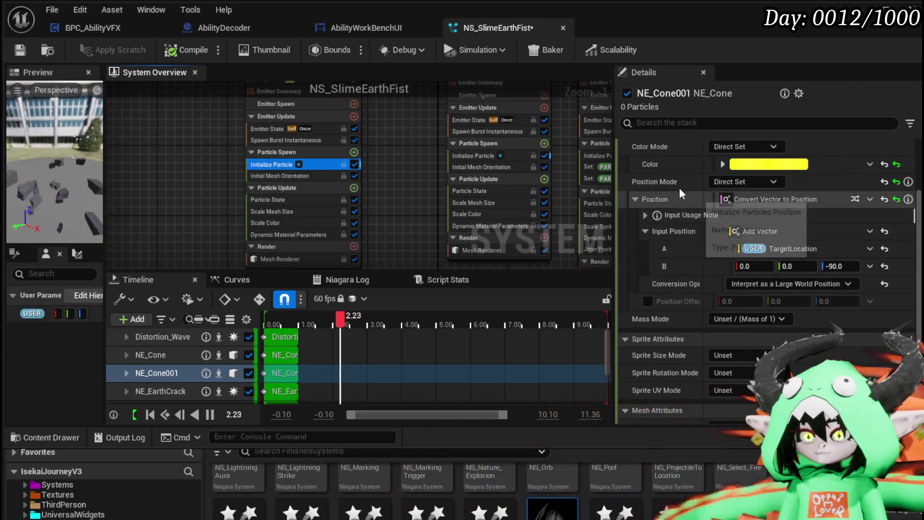
left_click_drag(365, 164, 445, 213)
left_click(388, 131)
scroll(353, 95, "down", 3)
scroll(389, 205, "up", 2)
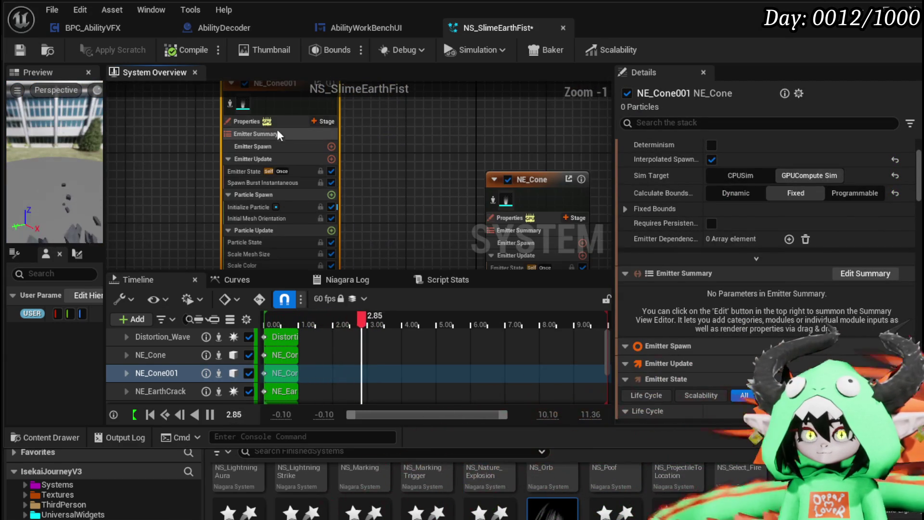
left_click(274, 122)
left_click_drag(320, 152, 371, 193)
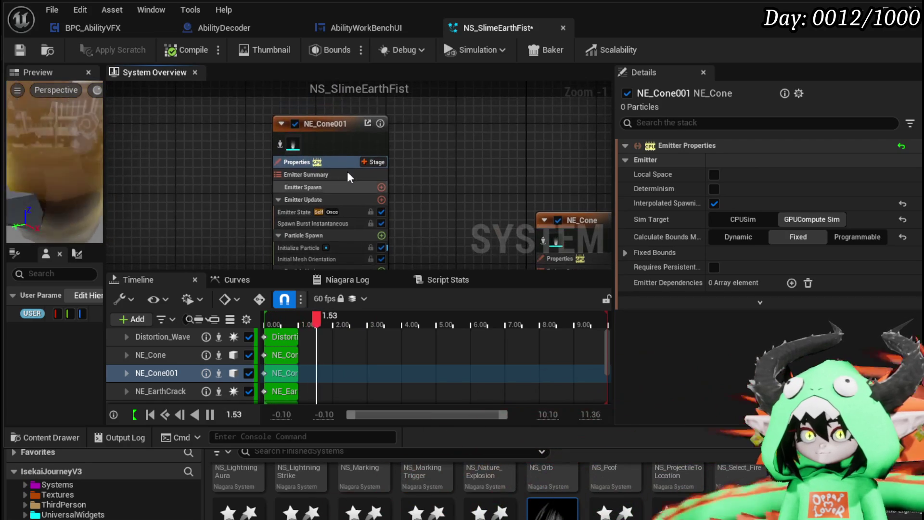
left_click(337, 133)
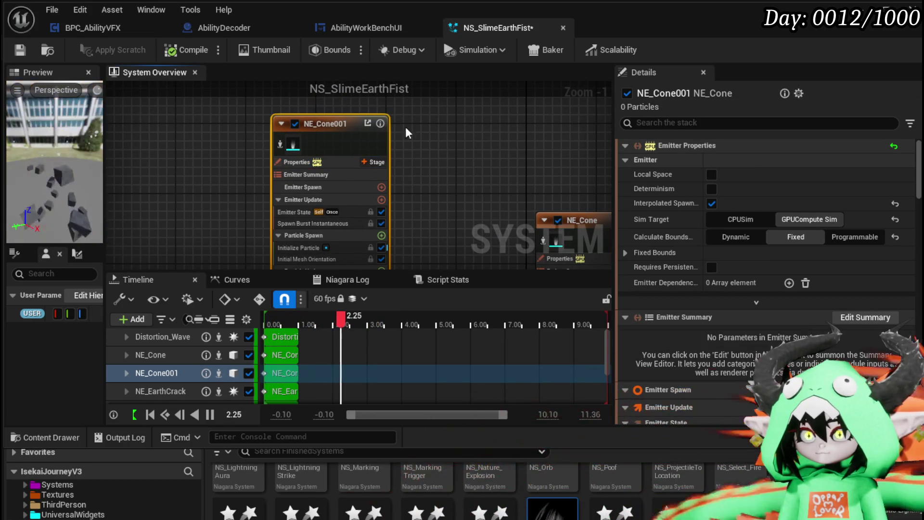
right_click(348, 124)
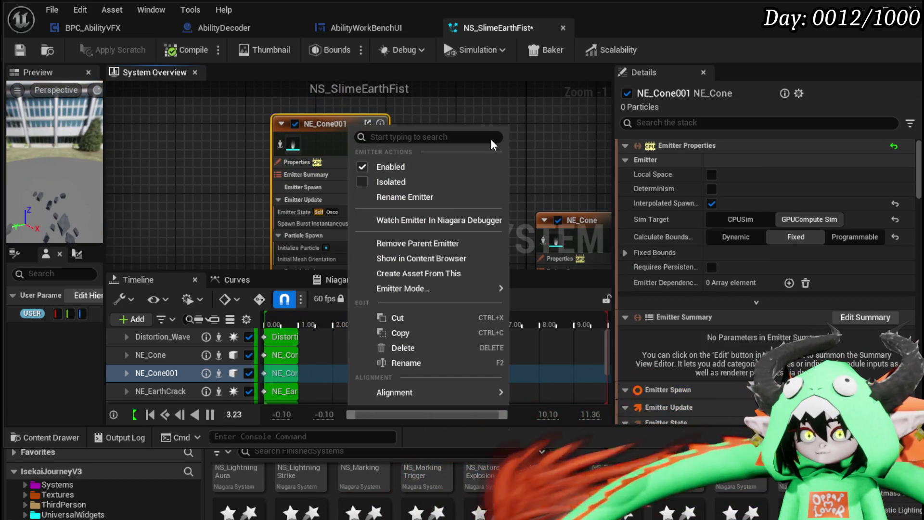
Rename NE_Cone001 to NE_SpawnAtLocation and save the NS_SlimeEarthFist system
left_click(409, 198)
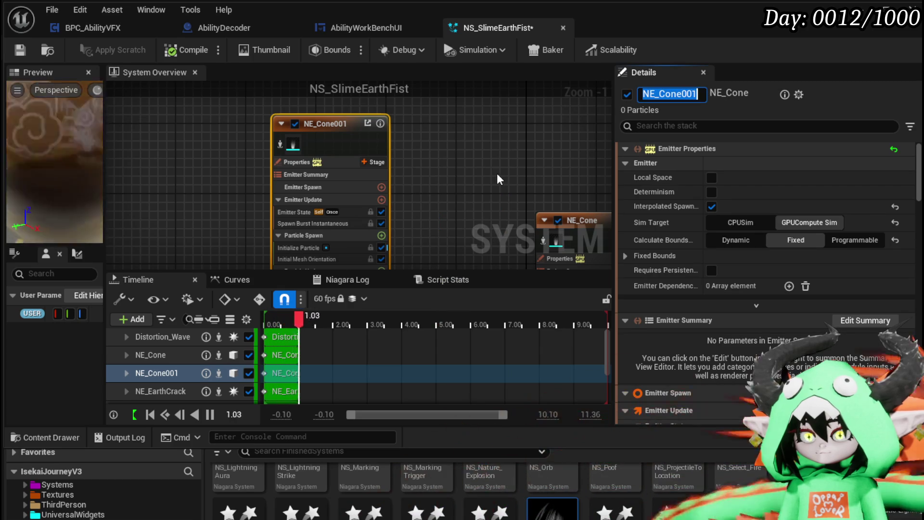
type("S")
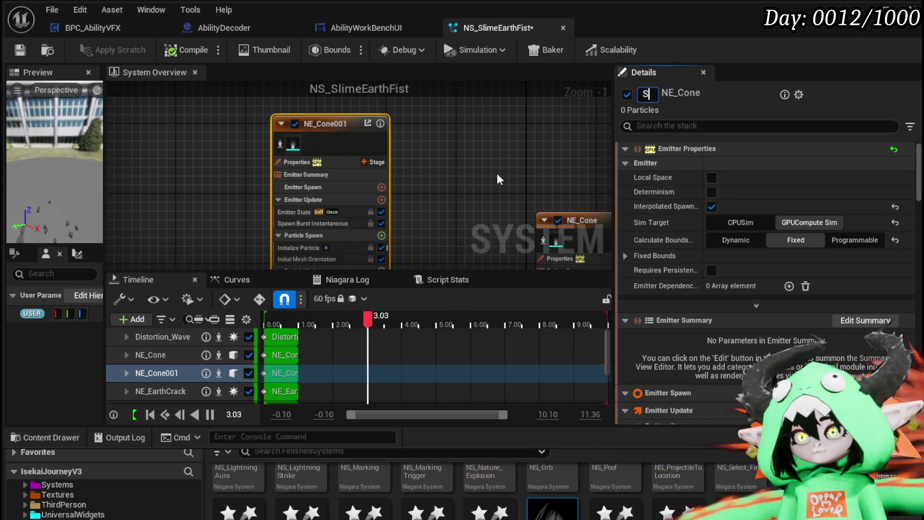
key("BackSpace")
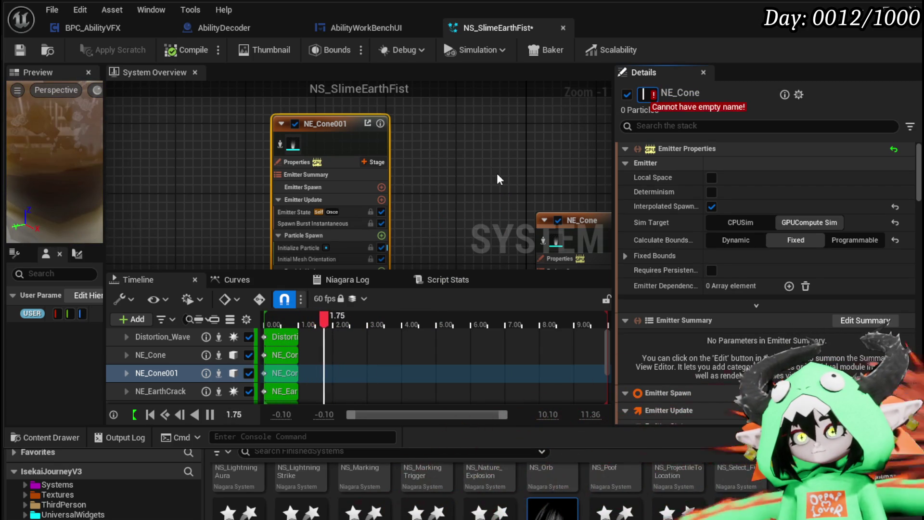
type("NE_SpawnAt")
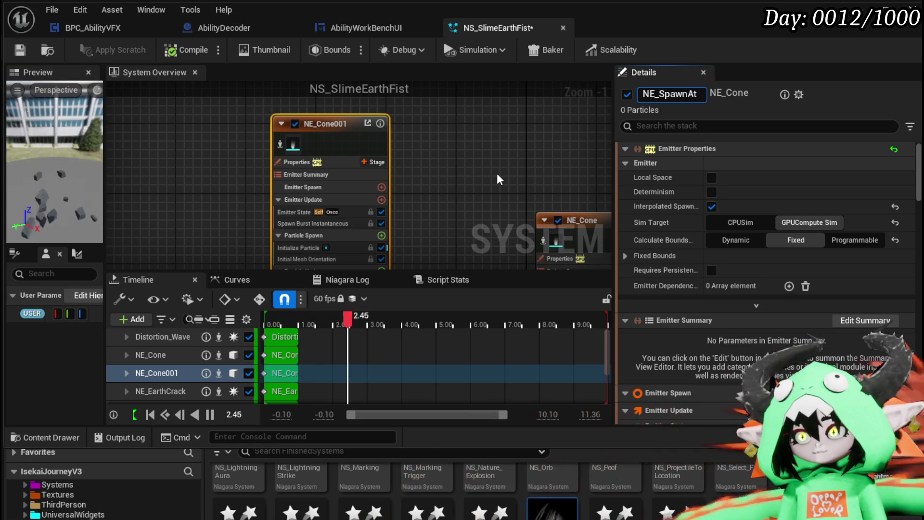
type("Location")
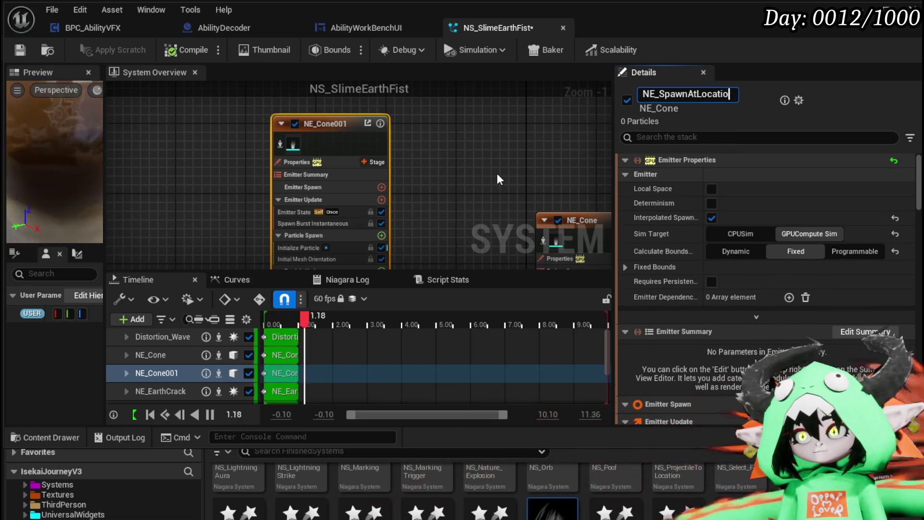
key("Return")
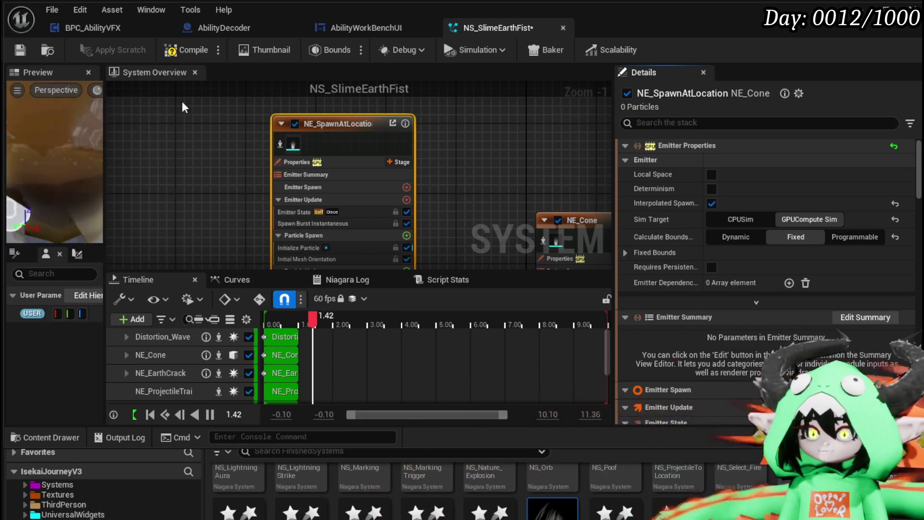
left_click(19, 50)
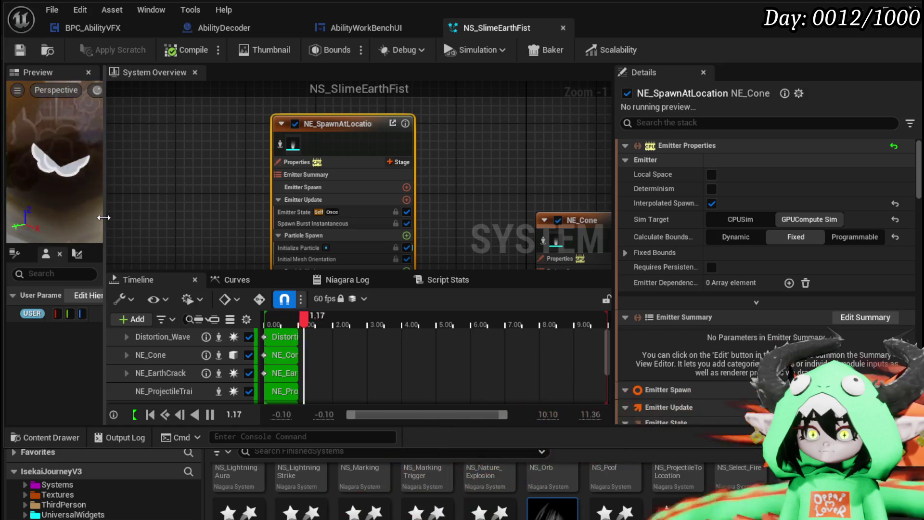
left_click_drag(103, 221, 190, 224)
right_click(428, 133)
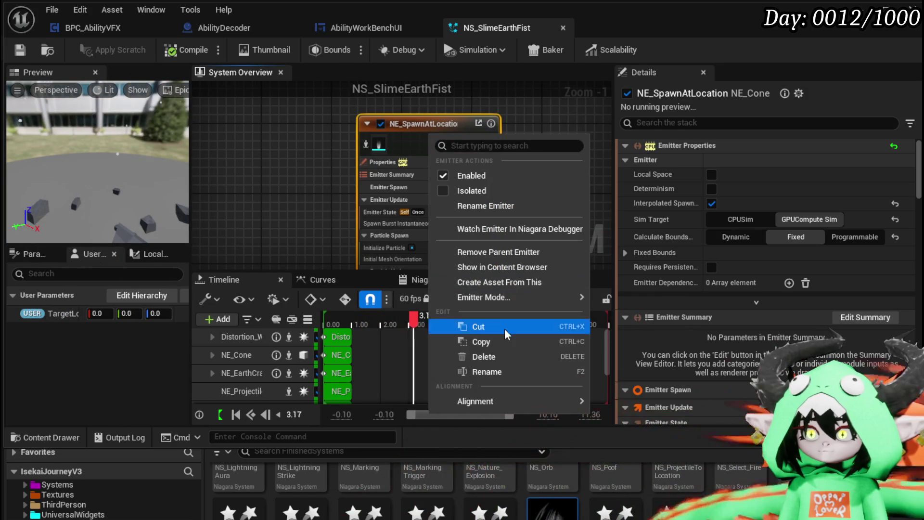
Create a standalone emitter asset from NE_SpawnAtLocation in the VFX/Emitters folder
left_click(504, 281)
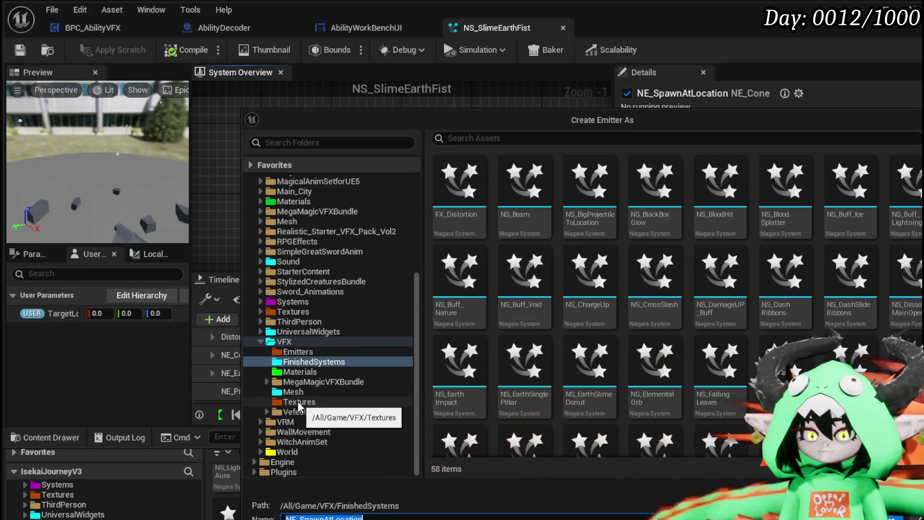
left_click(298, 352)
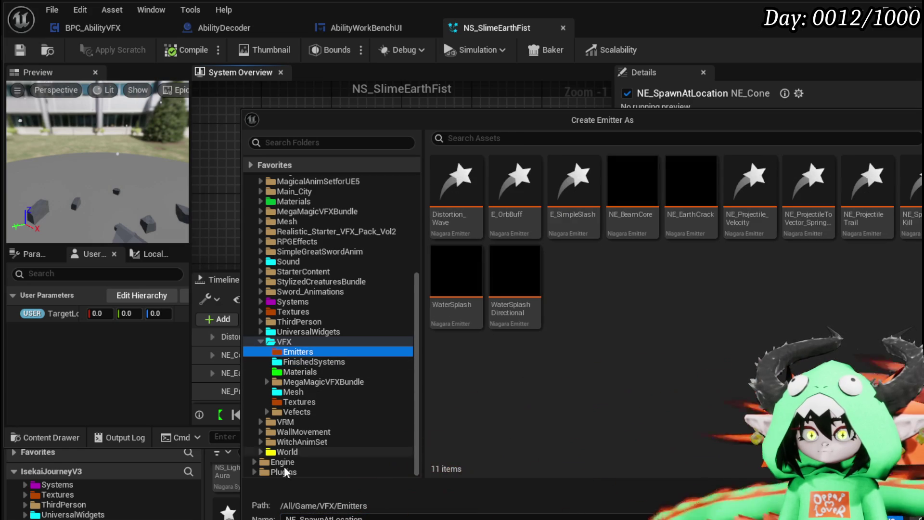
key("Return")
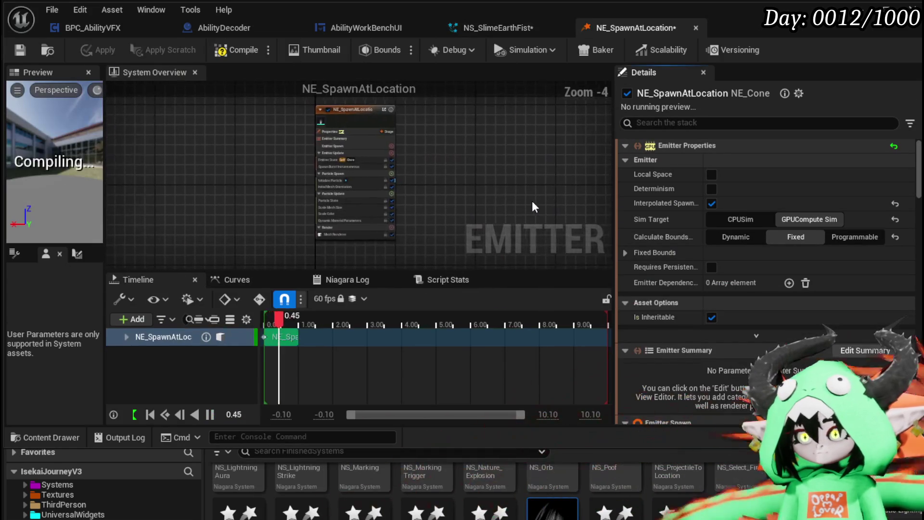
Review the new emitter's Initialize Particle settings, save it, and return to NS_SlimeEarthFist
scroll(418, 182, "up", 3)
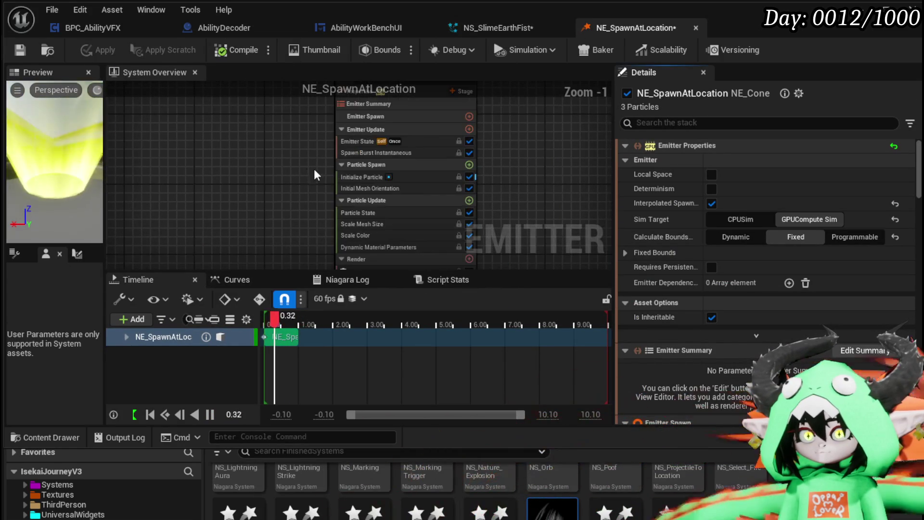
left_click(361, 177)
scroll(754, 285, "down", 3)
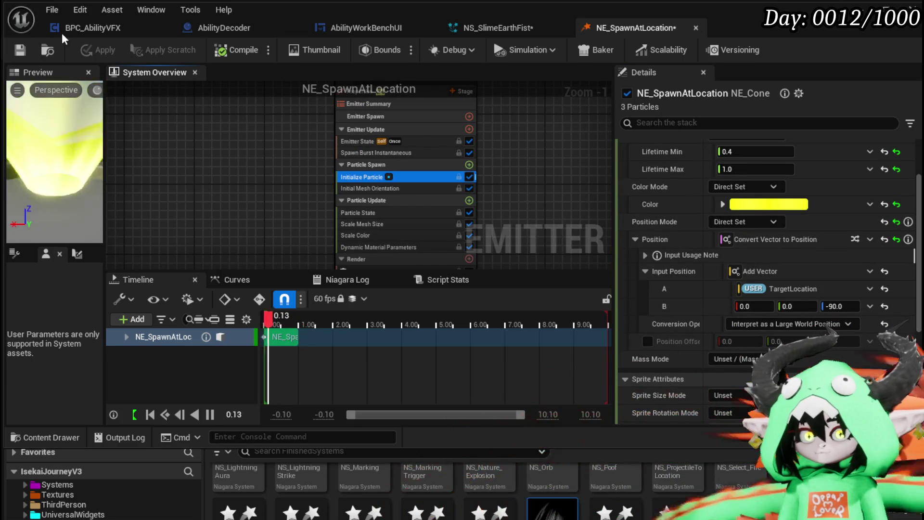
left_click(18, 50)
mouse_move(281, 214)
left_mouse_down()
mouse_move(248, 177)
mouse_move(251, 208)
left_mouse_up()
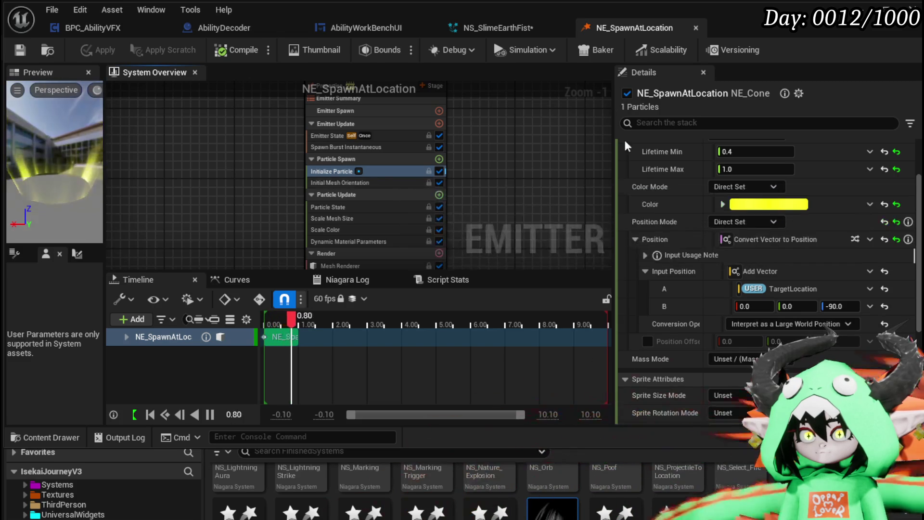
left_click(500, 28)
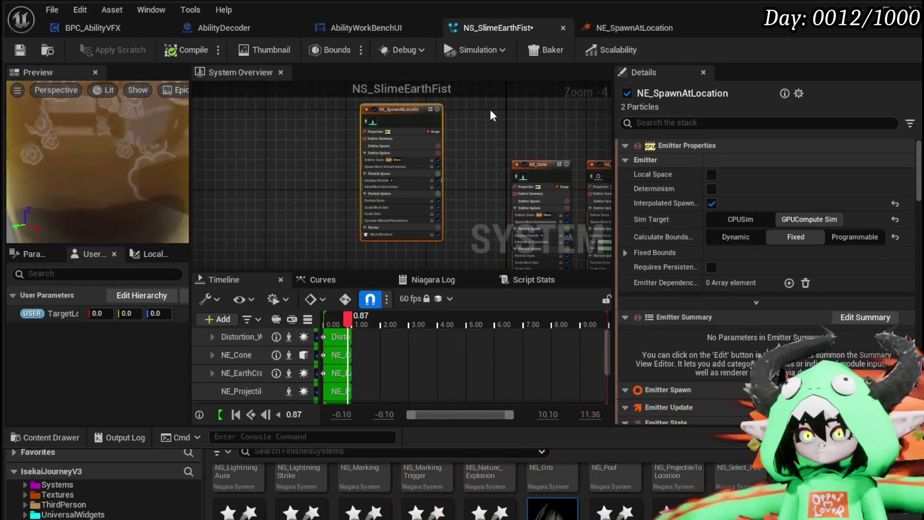
Delete NE_SpawnAtLocation from NS_SlimeEarthFist, save, and close the system editor
key("Delete")
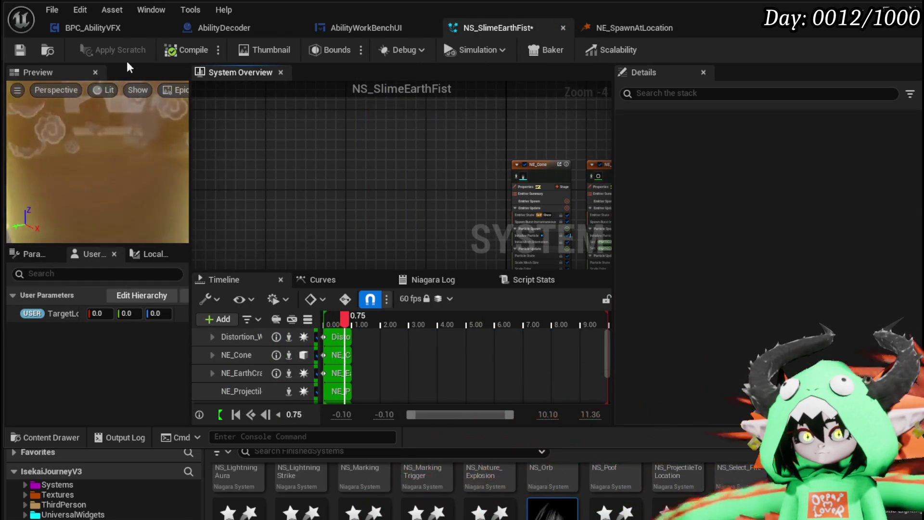
key("ctrl+s")
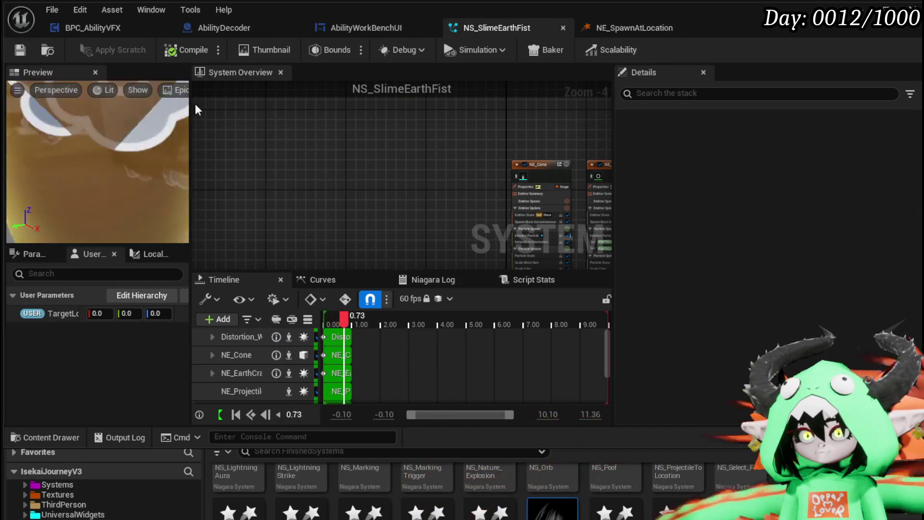
scroll(361, 154, "down", 5)
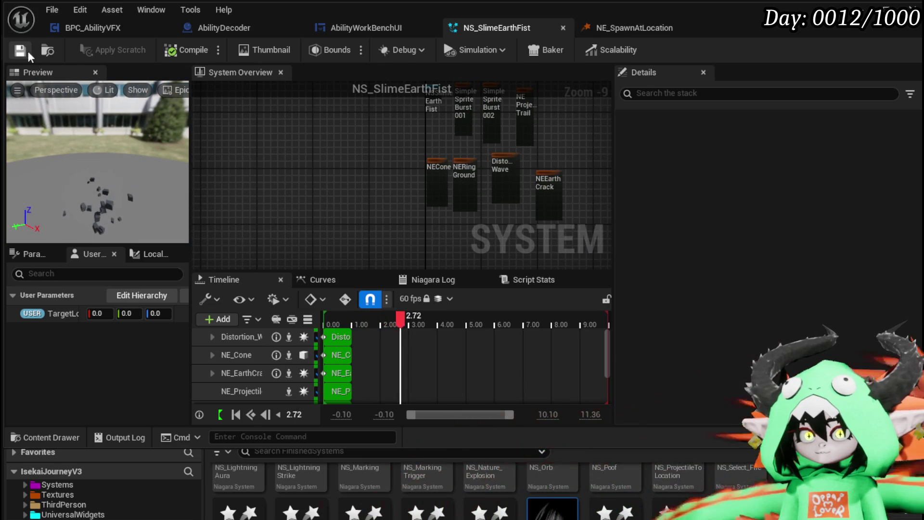
key("ctrl+w")
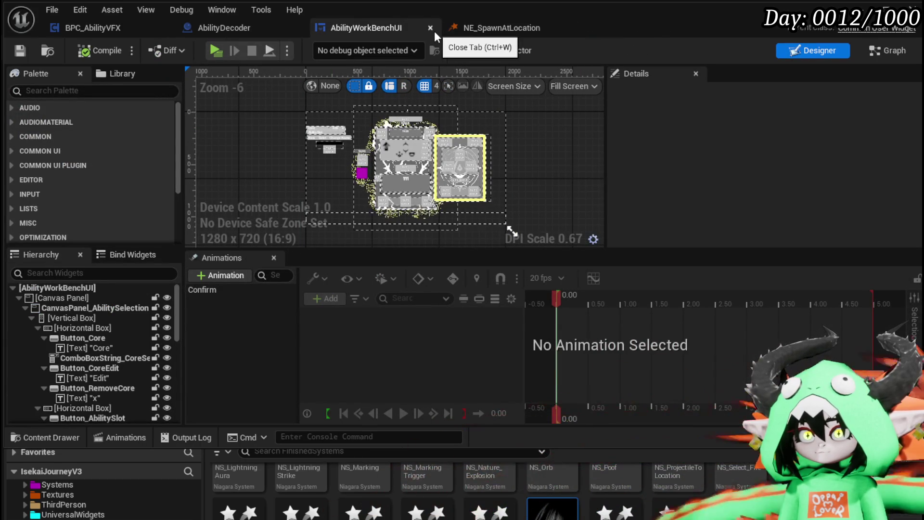
Close the NE_SpawnAtLocation and AbilityWorkBenchUI editors and save the AbilityDecoder blueprint
left_click(480, 28)
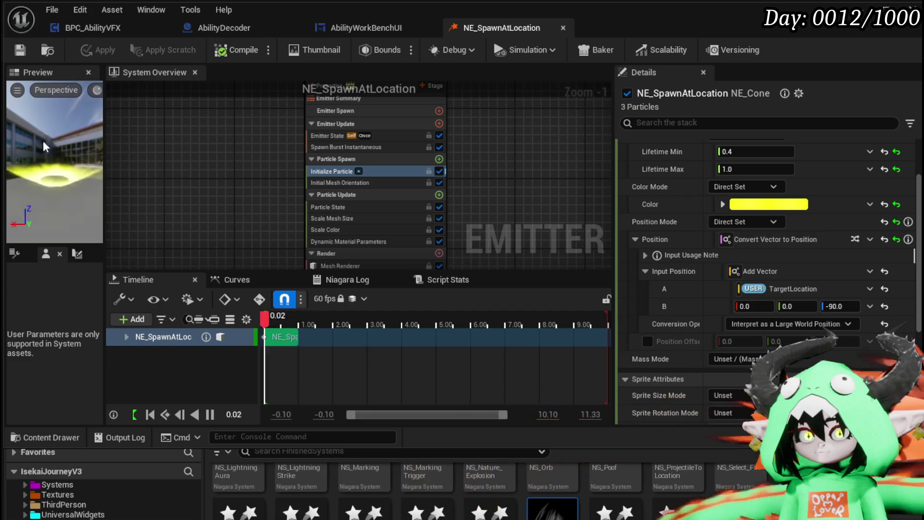
left_click(564, 27)
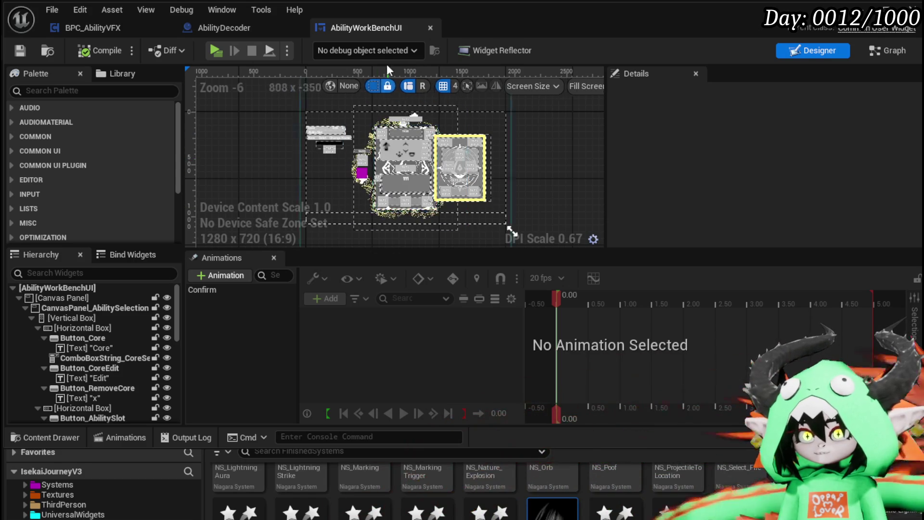
left_click(430, 27)
key("ctrl+s")
mouse_move(505, 152)
left_mouse_down()
mouse_move(313, 144)
mouse_move(650, 144)
left_mouse_up()
scroll(313, 144, "down", 1)
mouse_move(325, 64)
left_mouse_down()
mouse_move(272, 63)
mouse_move(275, 117)
left_mouse_up()
left_click(19, 50)
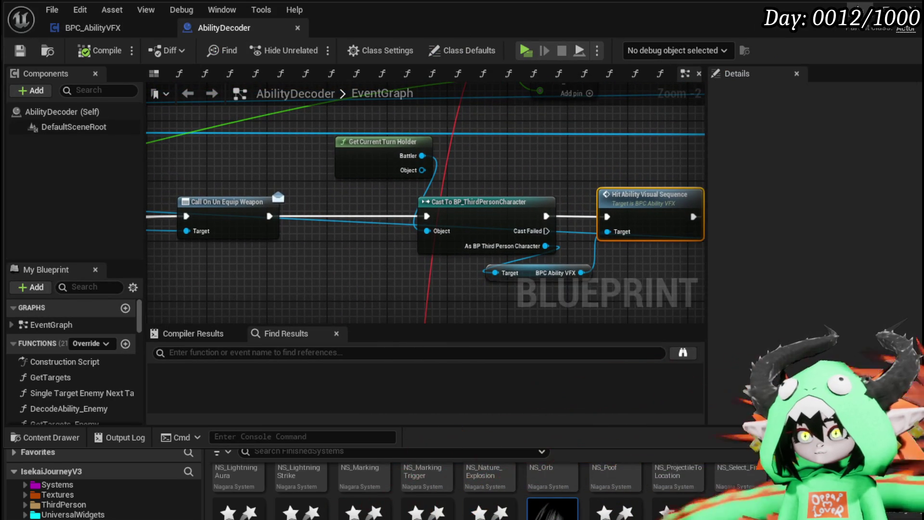
key("alt+Tab")
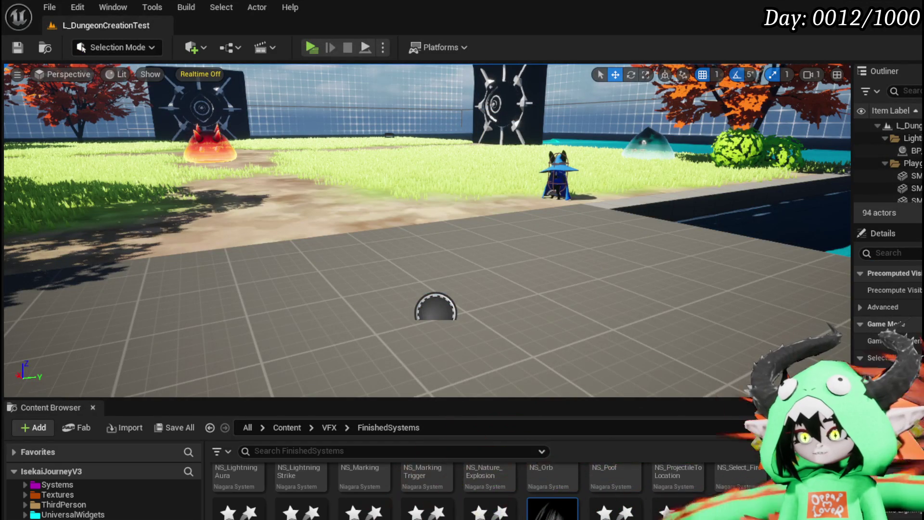
Save NS_SlimeEarthFist, then create a Niagara system from the NE_SpawnAtLocation emitter
key("ctrl+shift+s")
left_click(724, 474)
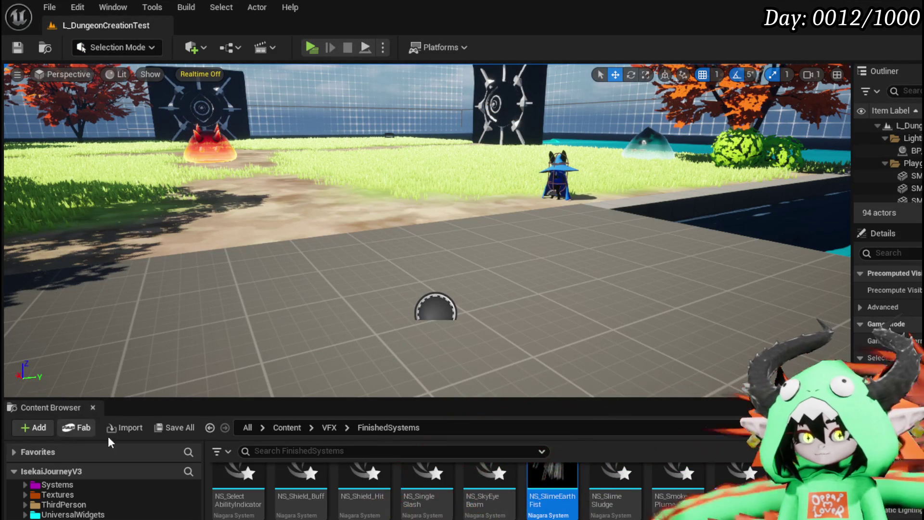
right_click(745, 476)
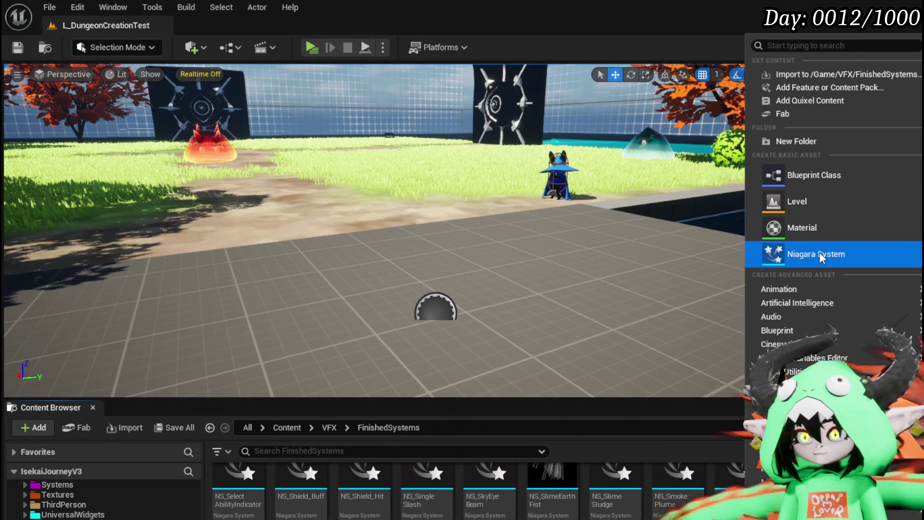
left_click(798, 253)
type("SpawnAt")
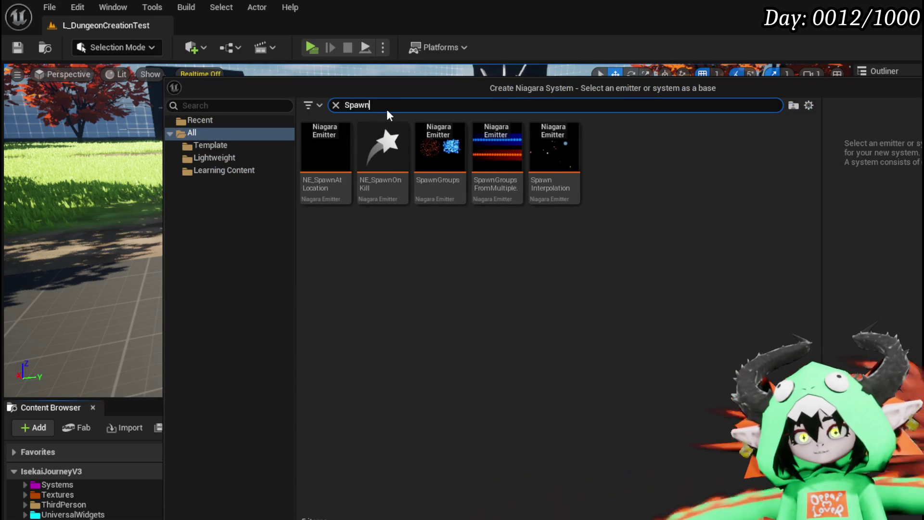
type(" lo")
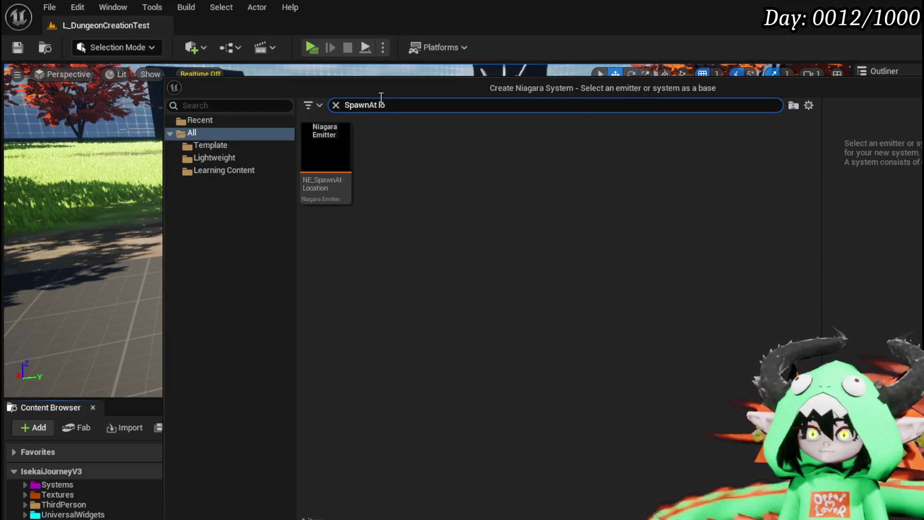
left_click(291, 170)
left_click(216, 133)
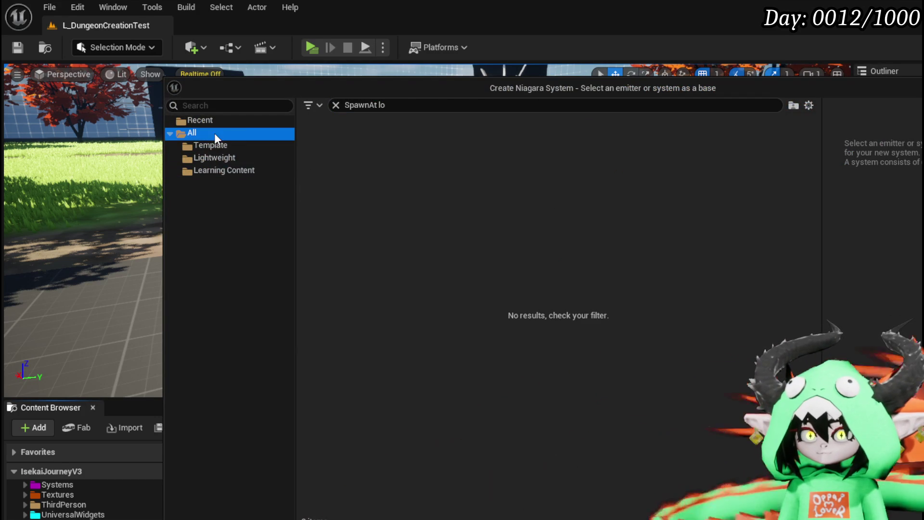
left_click(343, 138)
key("Return")
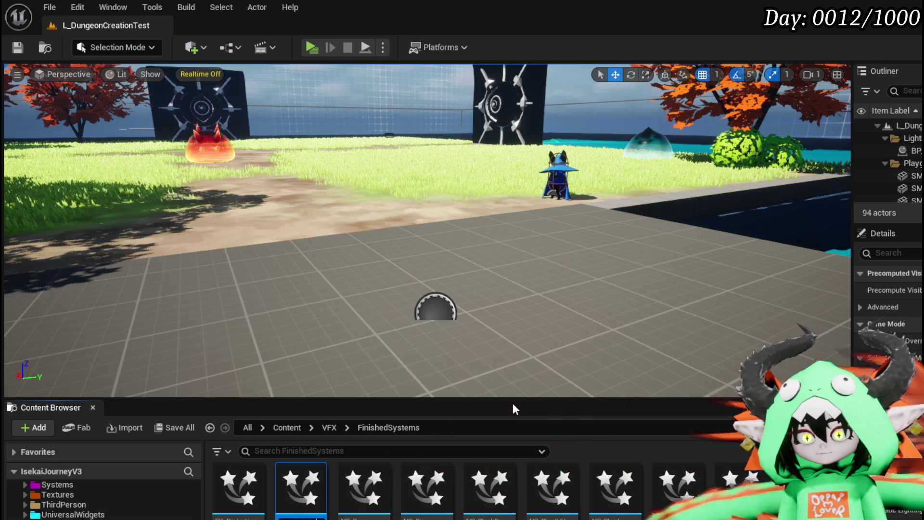
Save the new NS_Tornado_Wind system
scroll(501, 476, "down", 2)
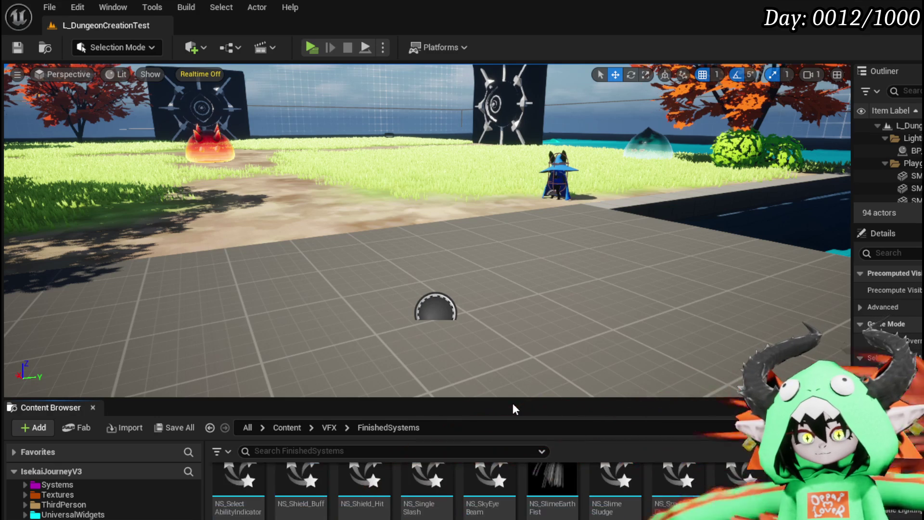
scroll(538, 472, "down", 1)
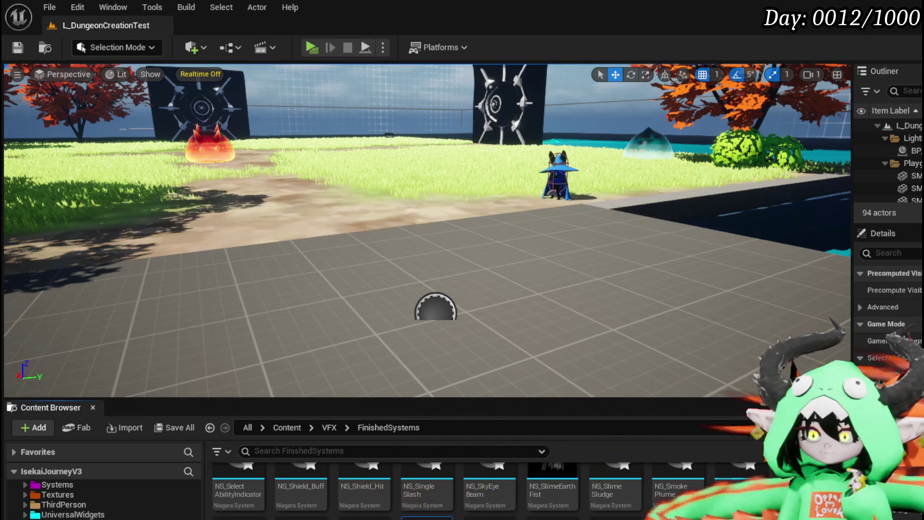
key("ctrl+shift+s")
key("Return")
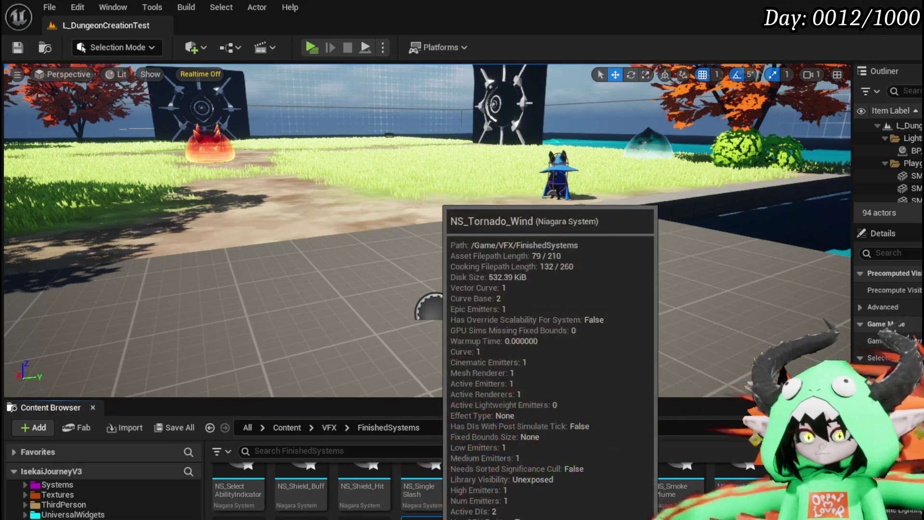
Open NS_Tornado_Wind and open its parent NE_SpawnAtLocation emitter, inspecting the Mesh Renderer
double_click(434, 517)
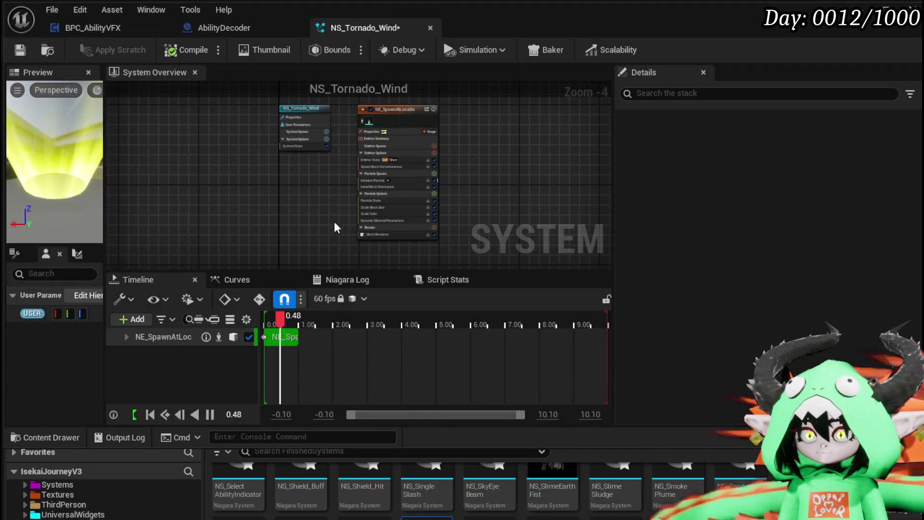
left_click_drag(340, 228, 261, 226)
left_click(332, 143)
left_click_drag(364, 142, 365, 126)
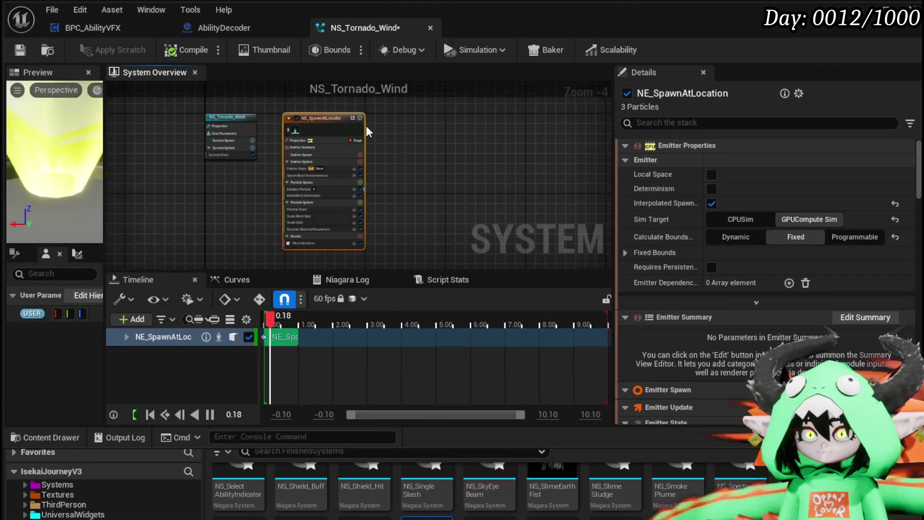
left_click(353, 118)
scroll(435, 232, "up", 4)
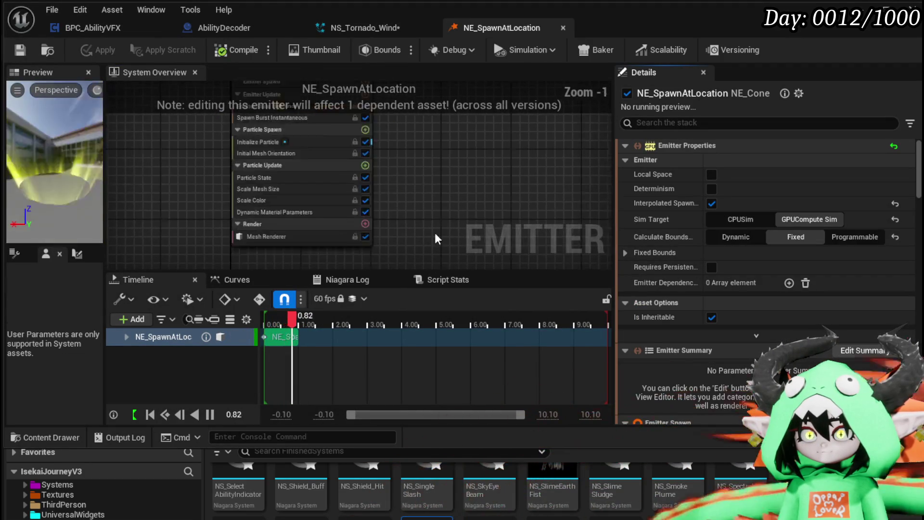
left_click(304, 236)
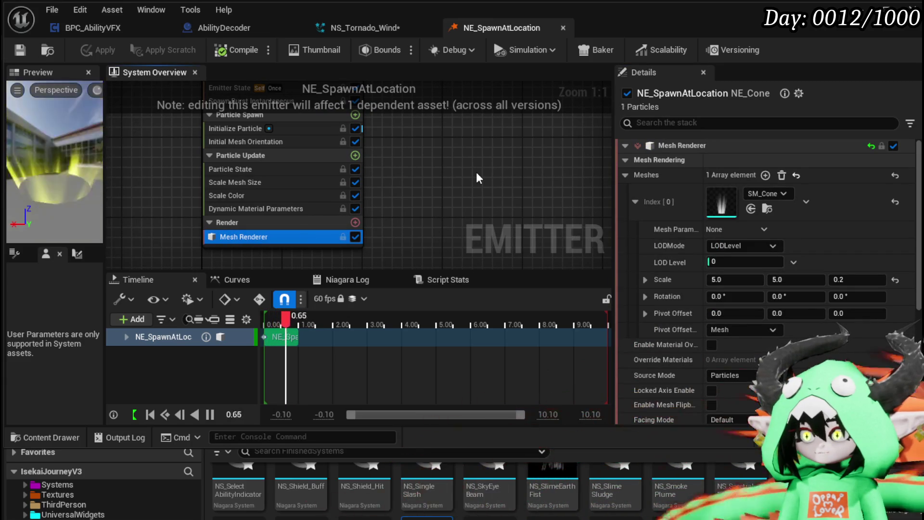
scroll(418, 172, "down", 4)
mouse_move(418, 172)
left_mouse_down()
mouse_move(412, 253)
mouse_move(406, 202)
left_mouse_up()
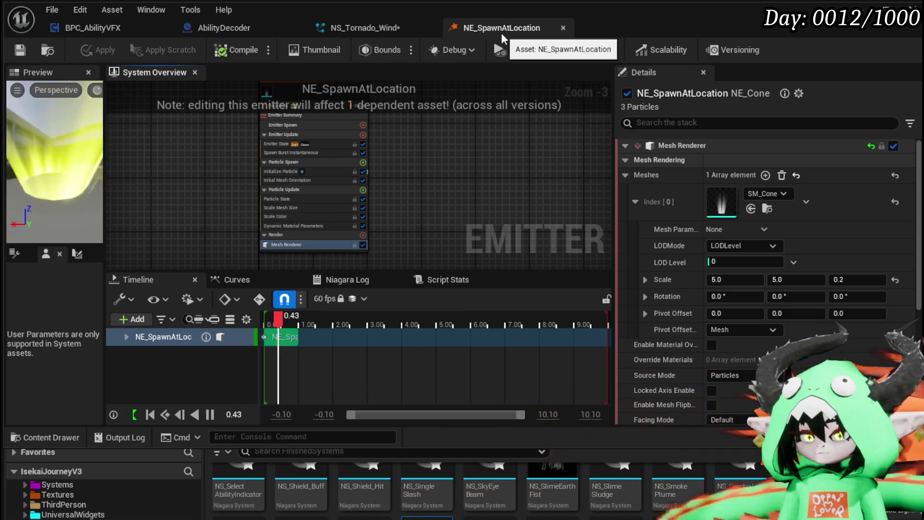
Reopen NS_Tornado_Wind, delete the NE_SpawnAtLocation emitter from it, and save
left_click(429, 31)
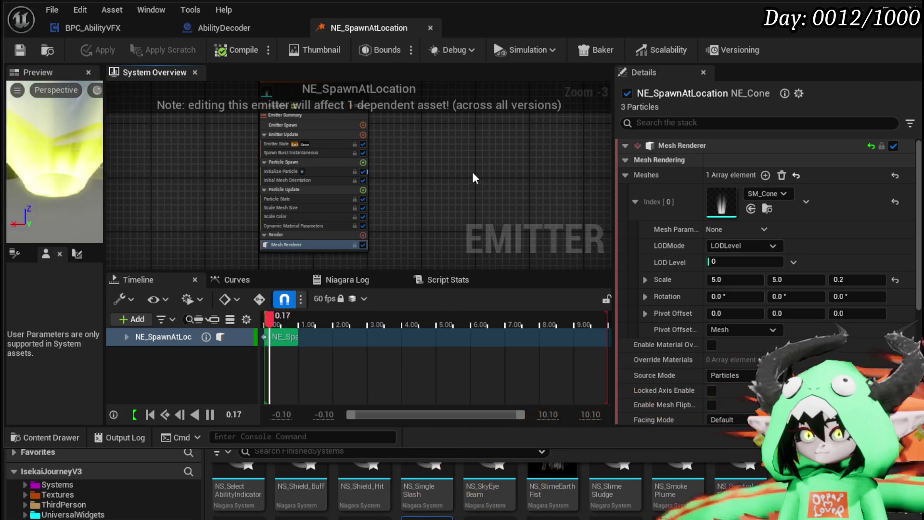
key("ctrl+shift+t")
left_click(435, 153)
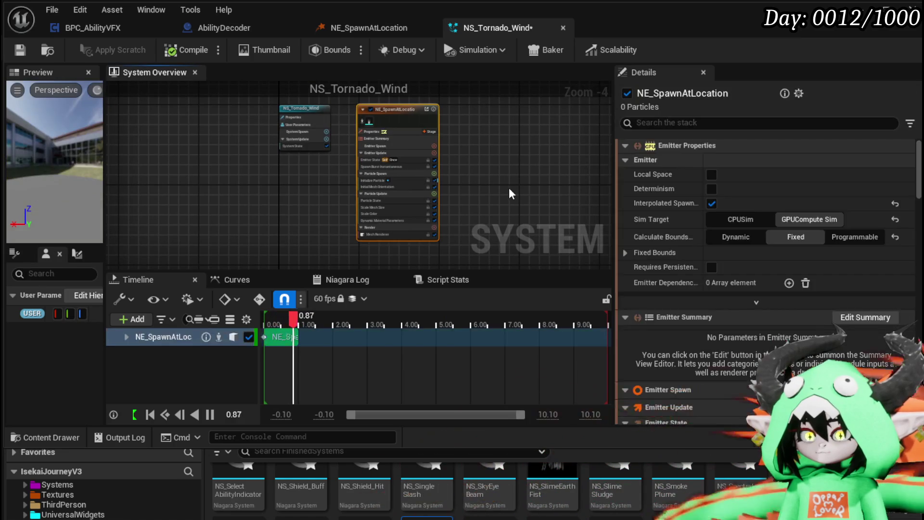
key("Delete")
key("ctrl+s")
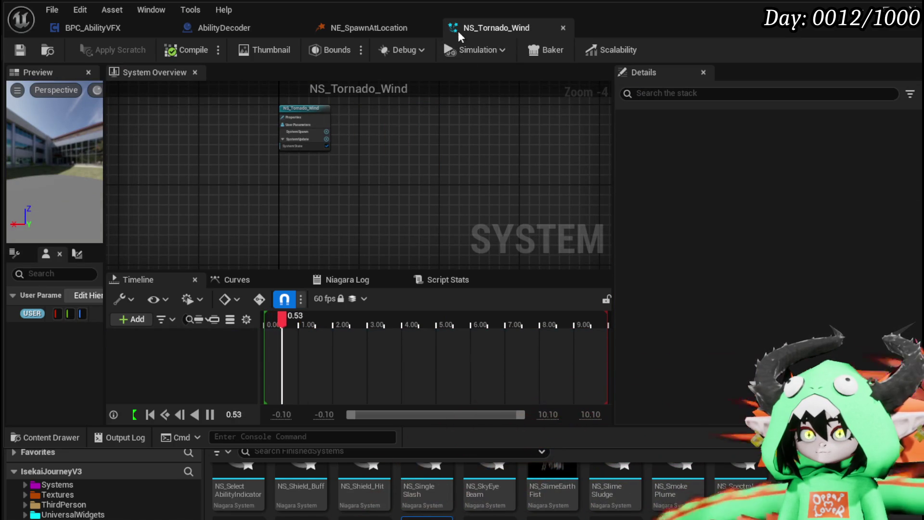
Save the NE_SpawnAtLocation emitter and restore it into NS_Tornado_Wind
left_click(370, 29)
left_click(282, 244)
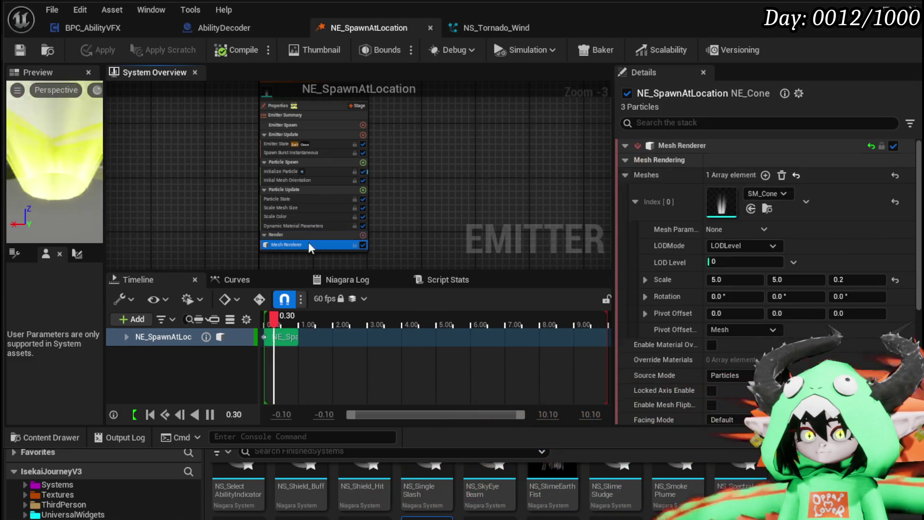
mouse_move(461, 222)
left_mouse_down()
mouse_move(445, 198)
mouse_move(477, 227)
left_mouse_up()
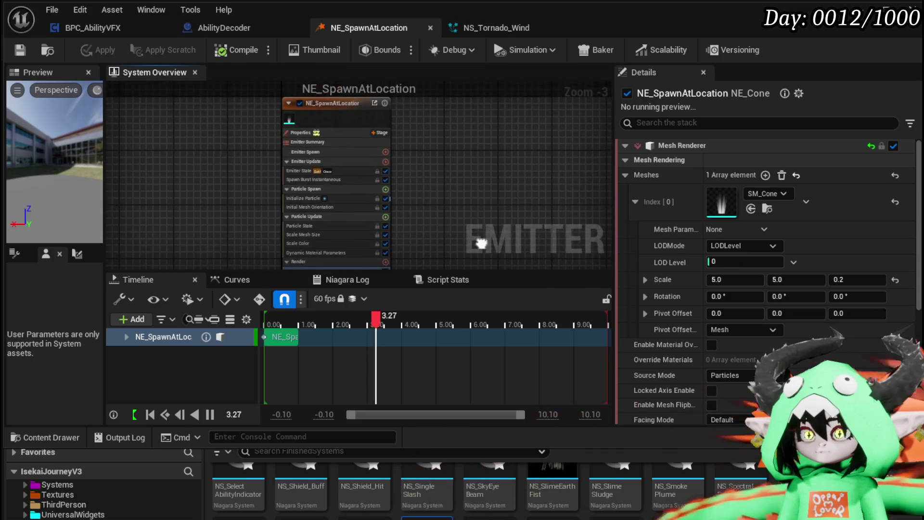
key("ctrl+s")
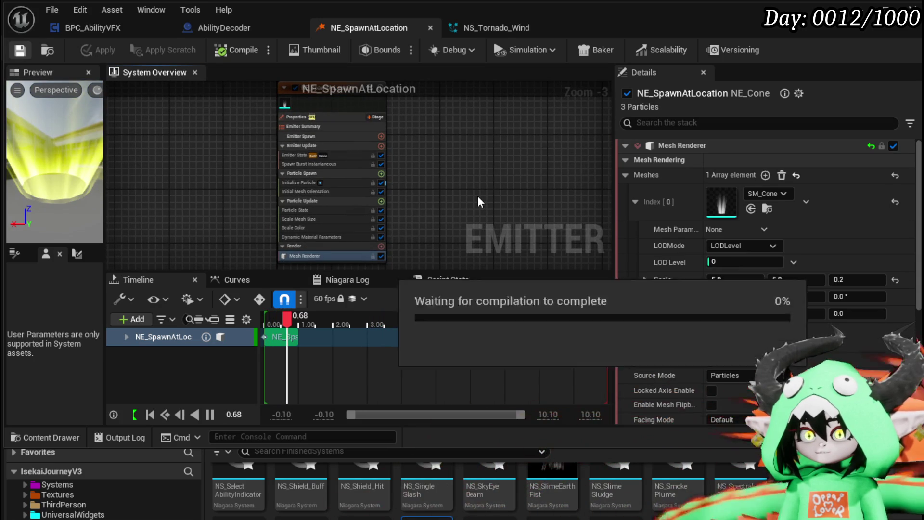
left_click(502, 25)
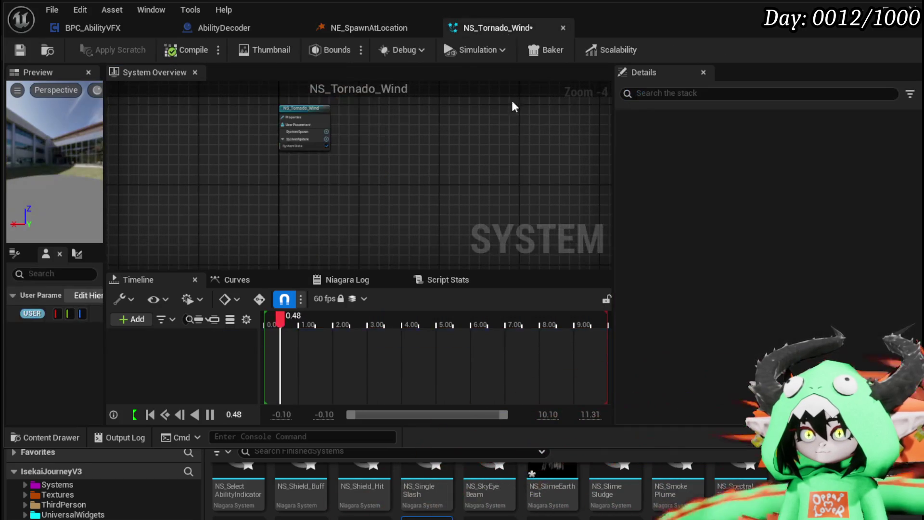
key("ctrl+v")
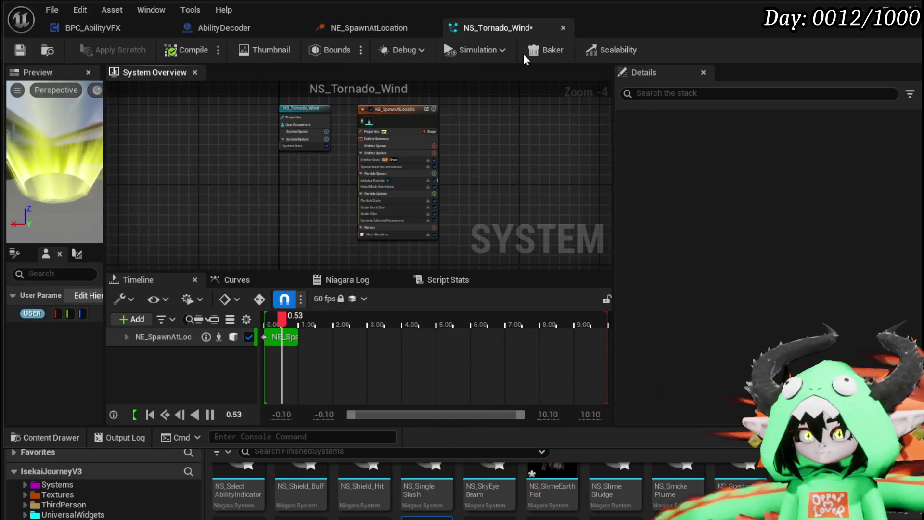
Turn off Initial Mesh Orientation and Scale Mesh Size in NE_SpawnAtLocation, then save the emitter
left_click(20, 50)
left_click(375, 27)
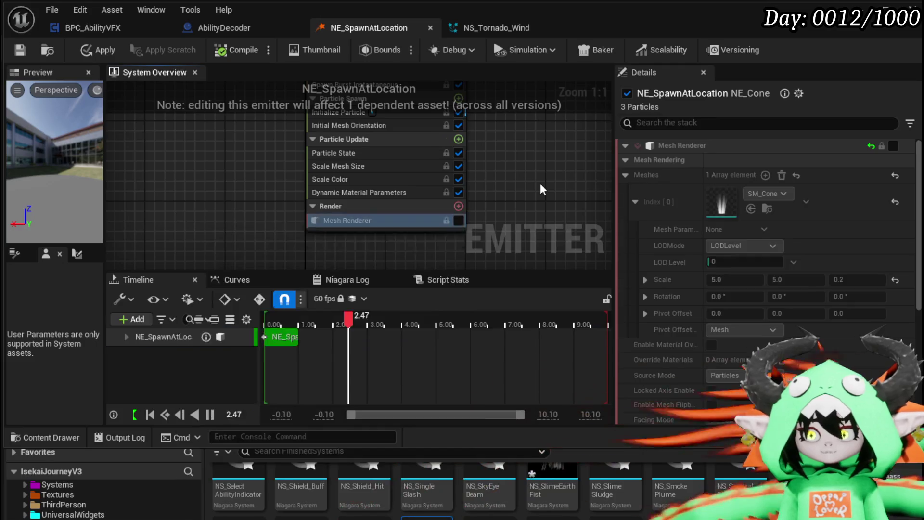
mouse_move(483, 145)
left_mouse_down()
mouse_move(484, 212)
mouse_move(430, 233)
mouse_move(454, 242)
mouse_move(416, 168)
left_mouse_up()
left_click(404, 162)
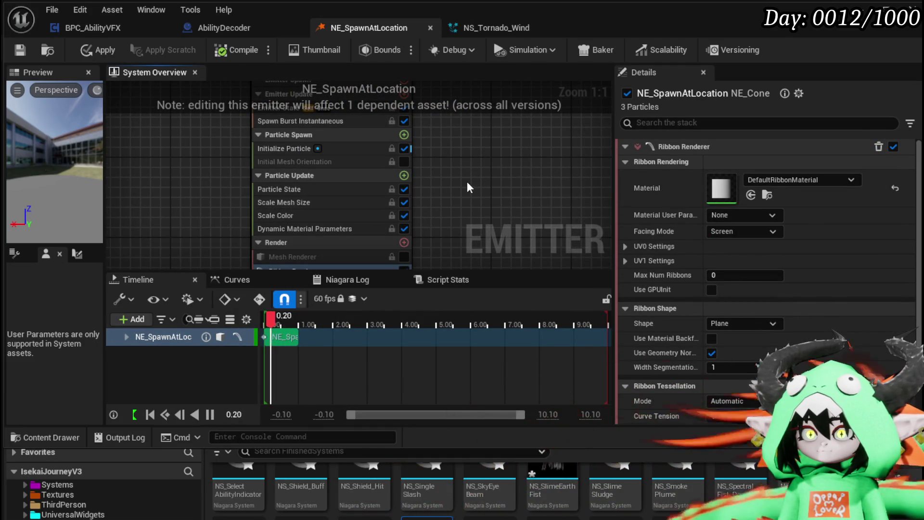
left_click(404, 202)
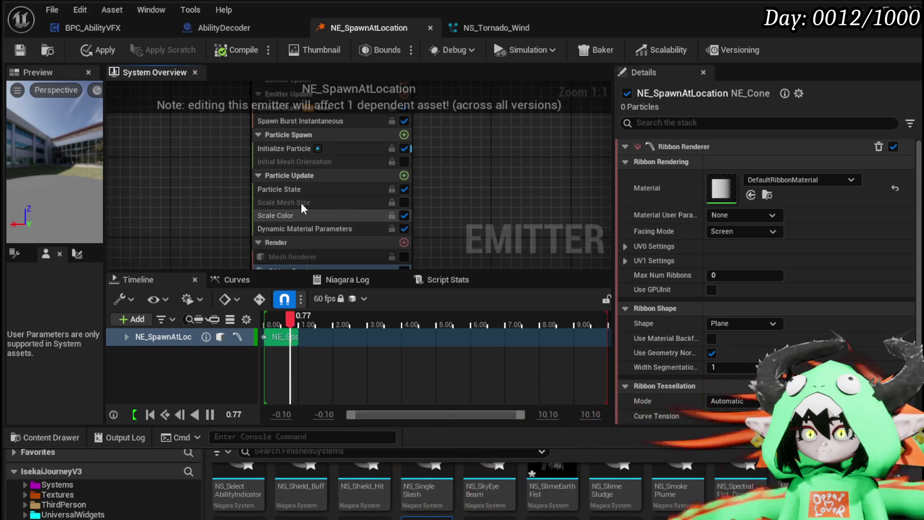
left_click(297, 228)
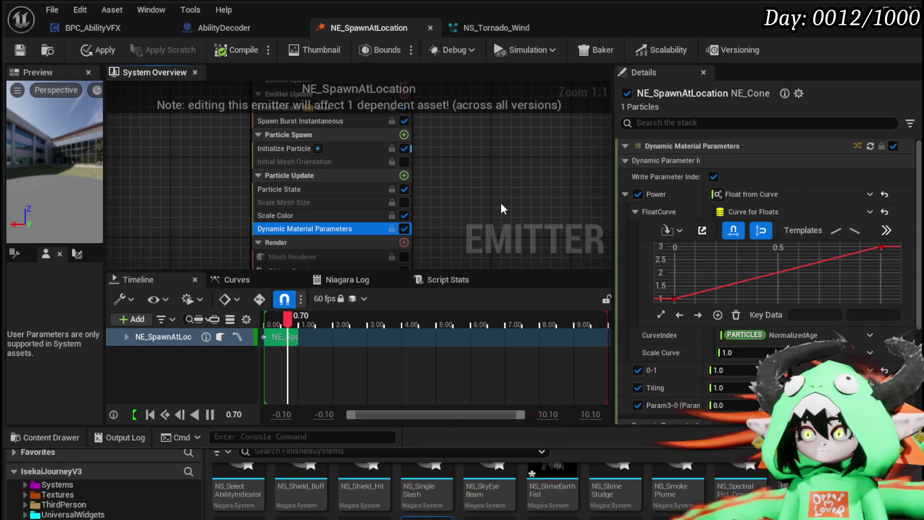
key("f")
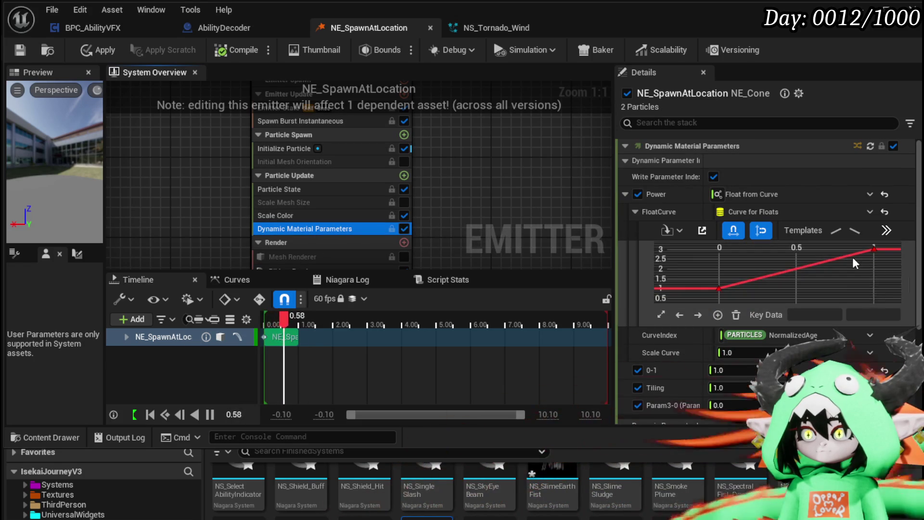
left_click_drag(476, 196, 483, 184)
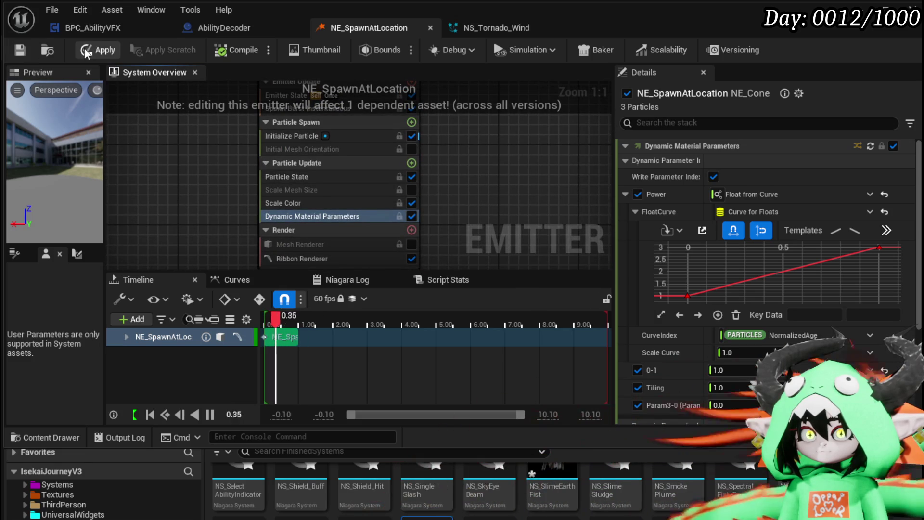
key("ctrl+s")
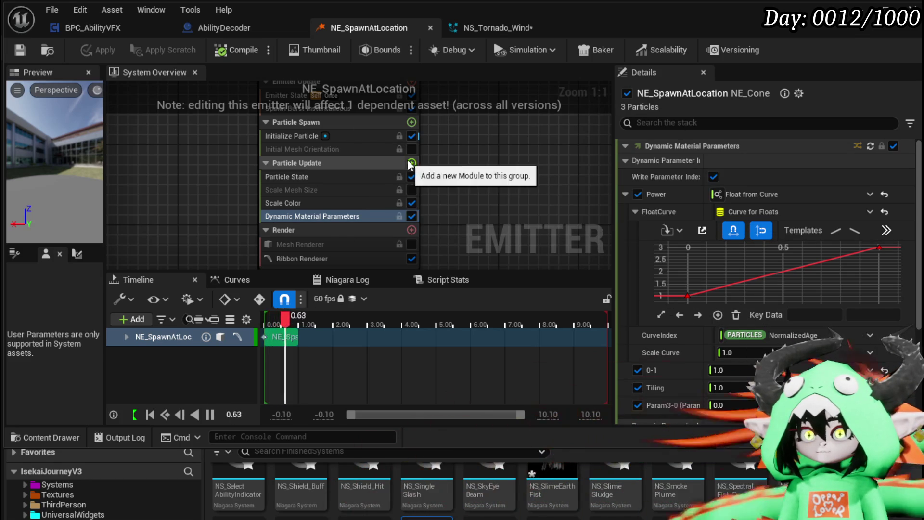
Add a Rotate Around Point module to Particle Update with Radius 1750
left_click(411, 162)
type("R")
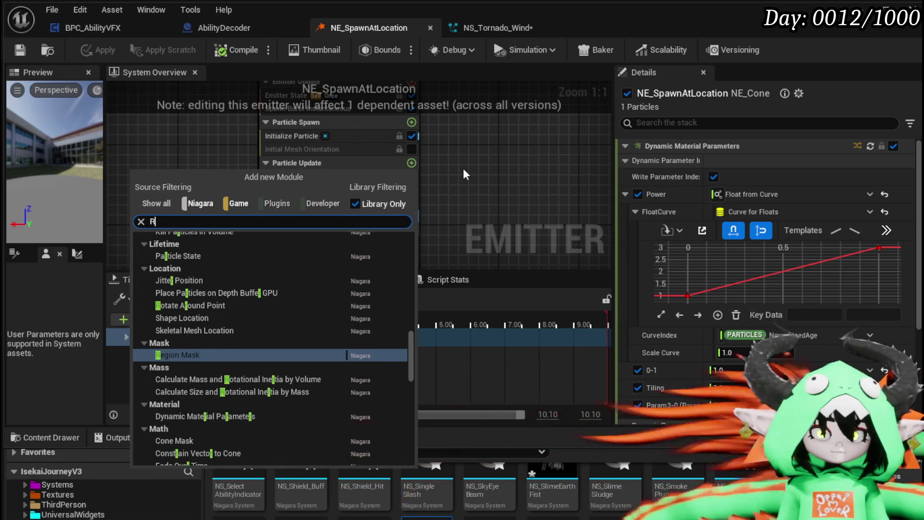
type("otate")
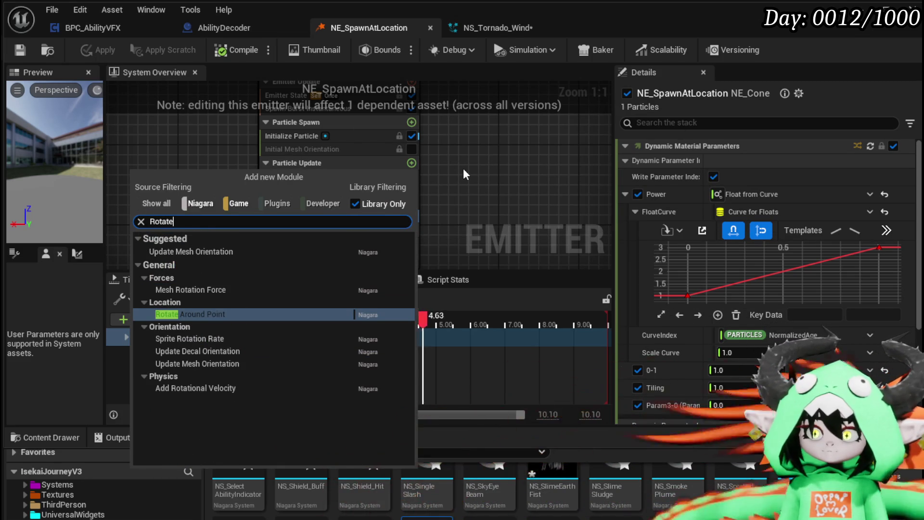
left_click(190, 314)
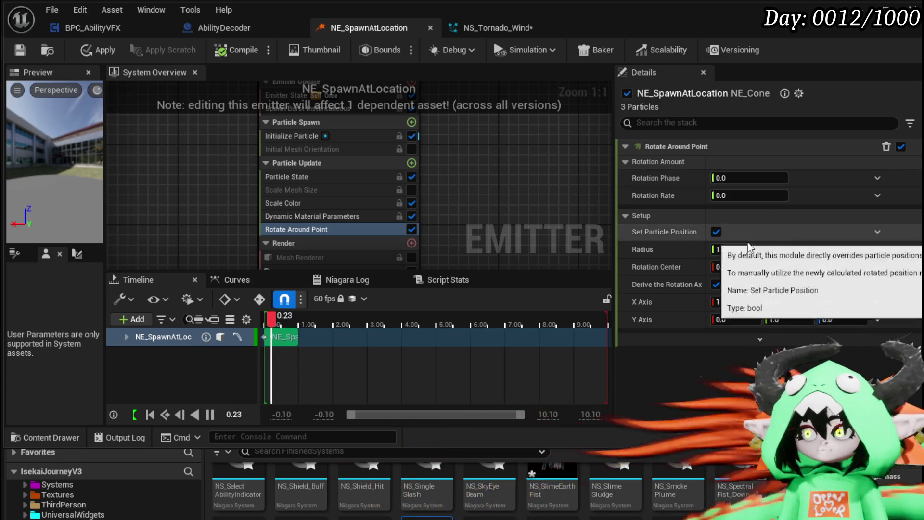
type("750.0")
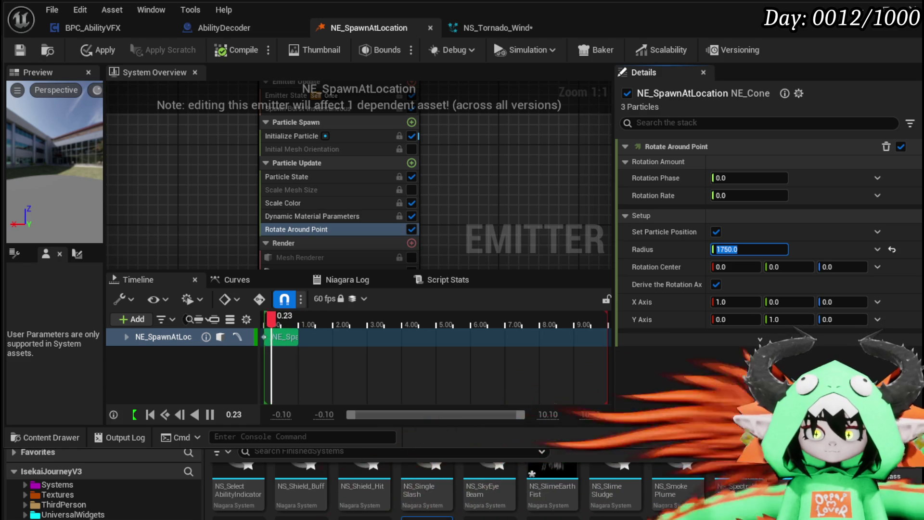
mouse_move(587, 192)
left_mouse_down()
mouse_move(474, 206)
mouse_move(511, 205)
left_mouse_up()
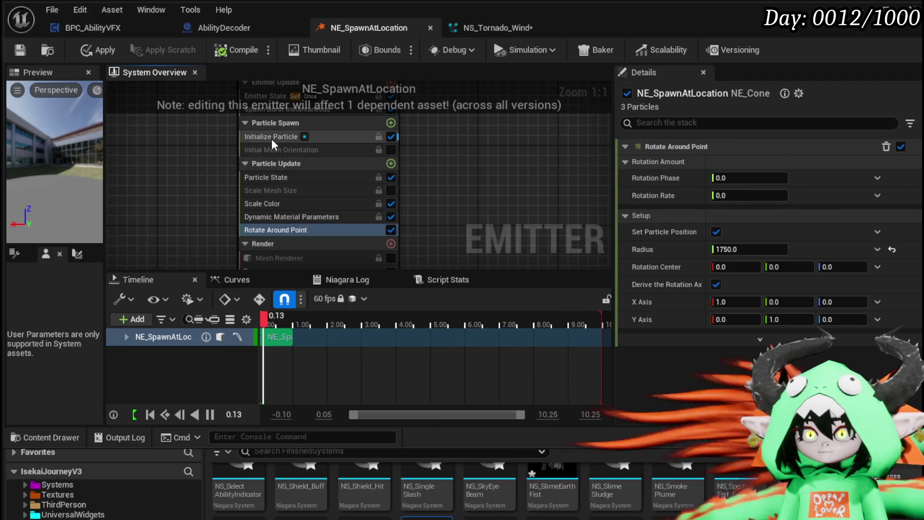
In Initialize Particle, set Mesh Scale Mode to Unset and Ribbon Width to Direct Set 100
left_click(271, 137)
scroll(774, 294, "down", 5)
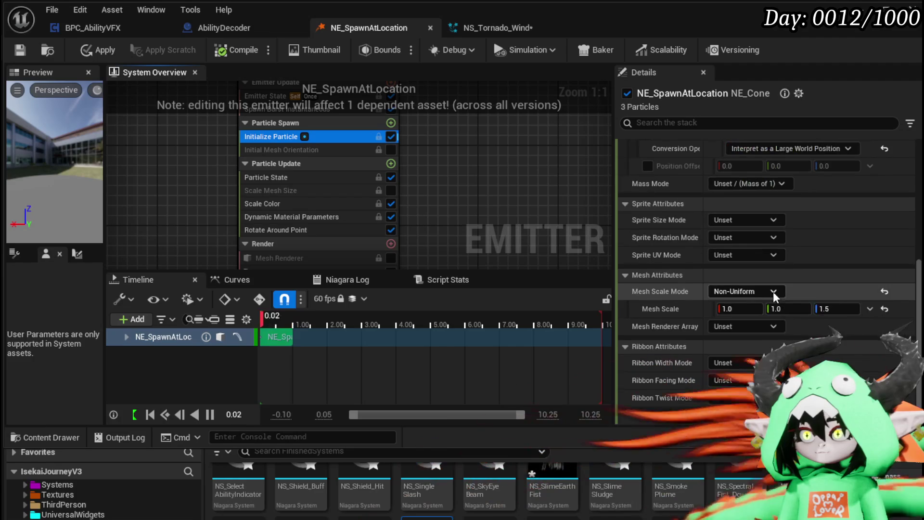
left_click(884, 308)
left_click(726, 292)
left_click(727, 306)
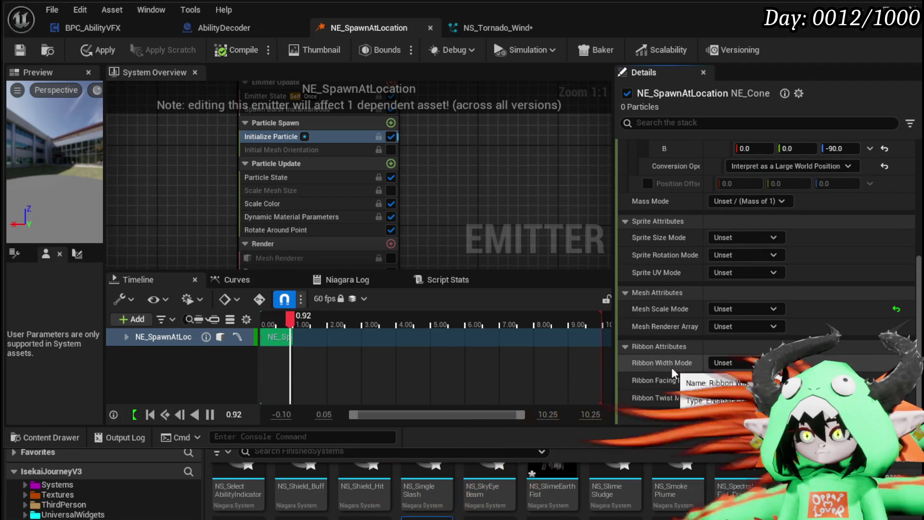
left_click(738, 362)
left_click(743, 394)
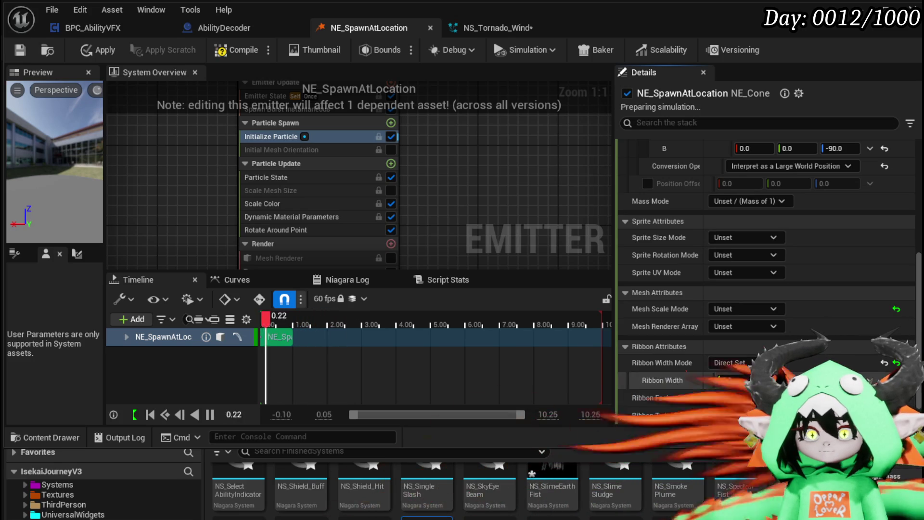
left_click(733, 380)
type("100")
key("Return")
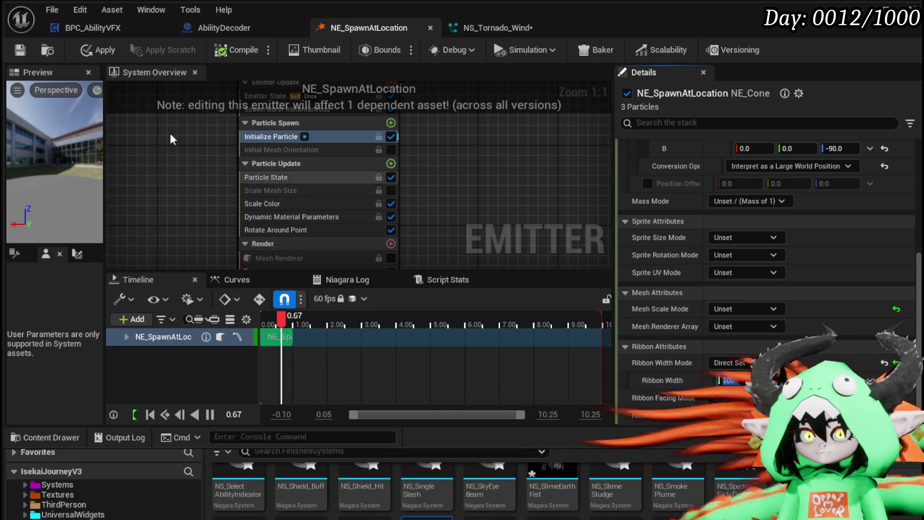
left_click(89, 54)
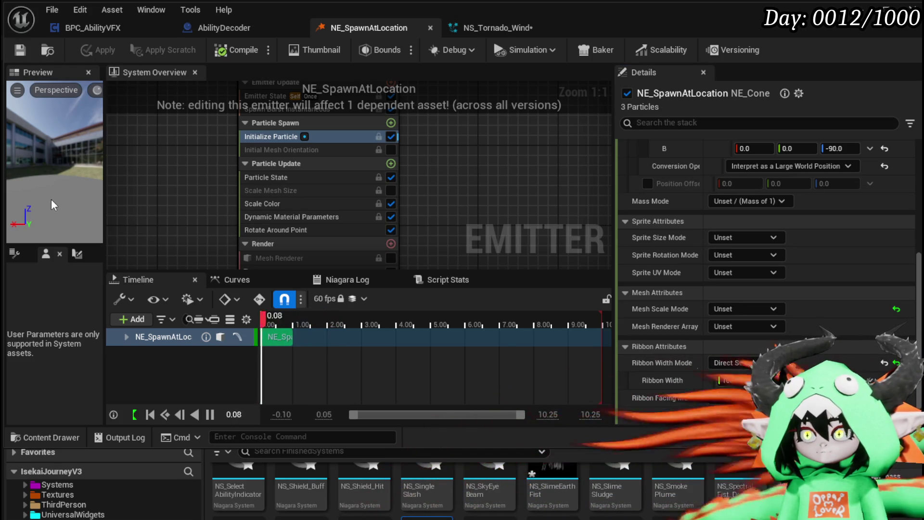
Set the Initialize Particle lifetime to Direct Set 120, apply, and save the emitter
scroll(828, 245, "up", 10)
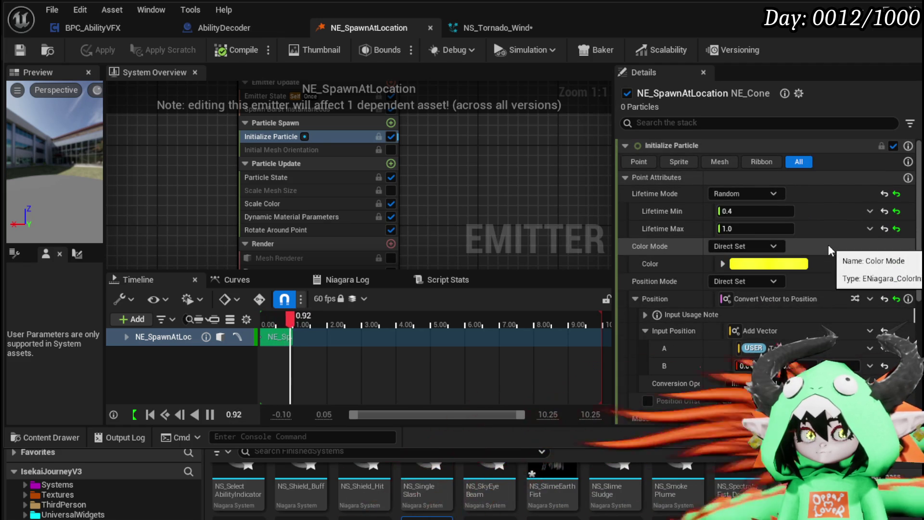
left_click(741, 193)
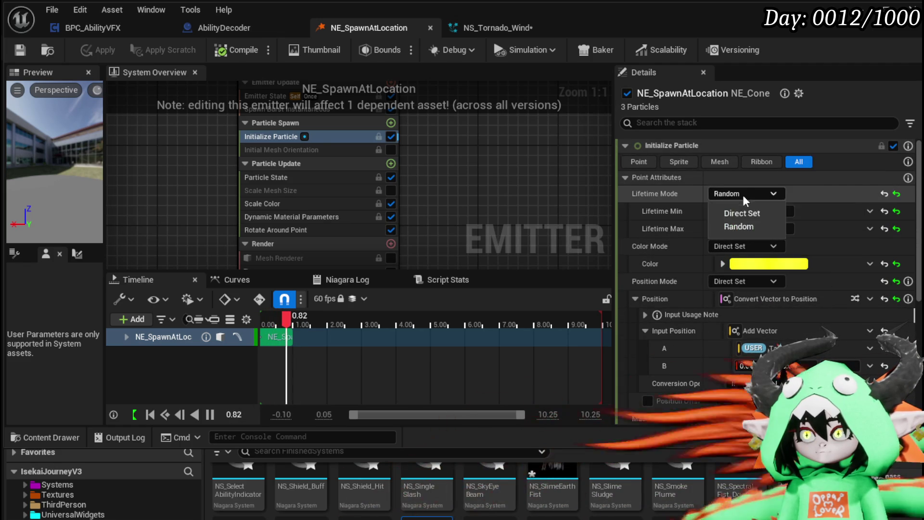
left_click(743, 222)
key("ctrl+z")
left_click(750, 211)
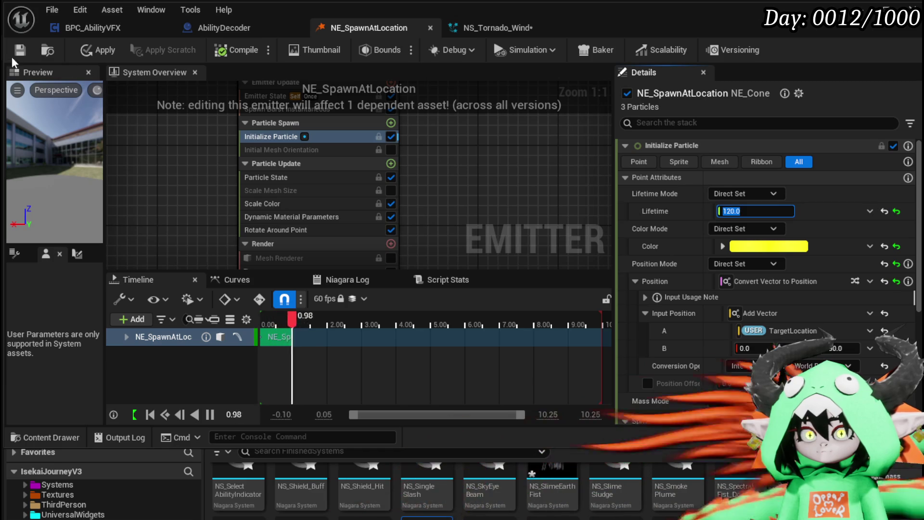
left_click(98, 51)
key("ctrl+s")
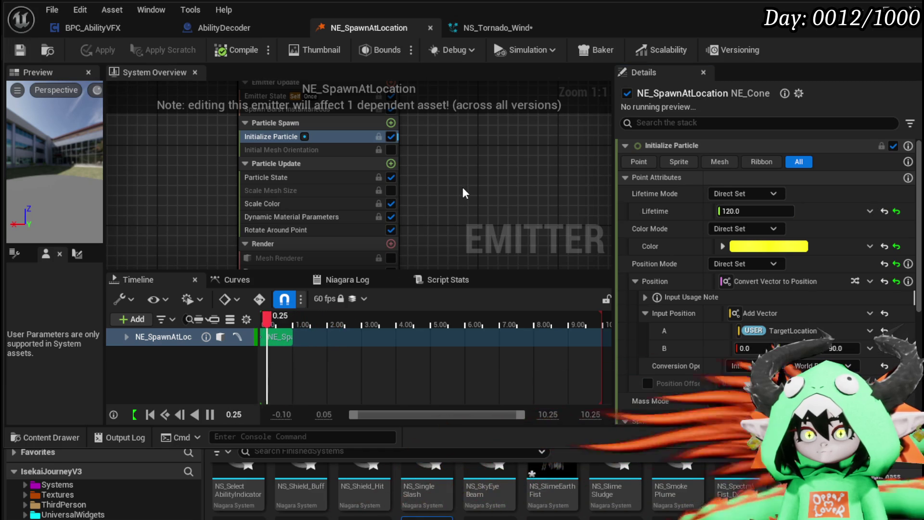
left_click_drag(460, 185, 452, 226)
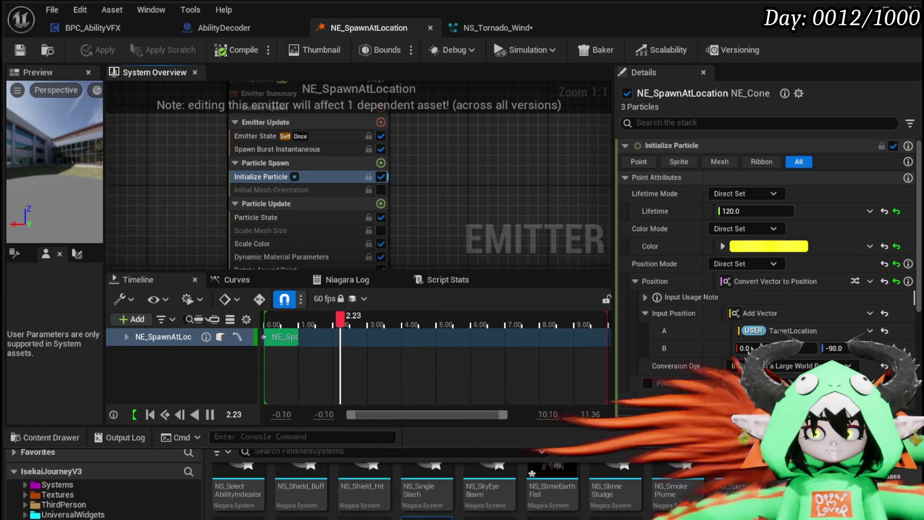
Move Rotate Around Point below Particle State, disable Scale Color and Dynamic Material Parameters, and save
left_click_drag(420, 264, 449, 190)
left_click(282, 205)
left_click_drag(270, 204, 280, 164)
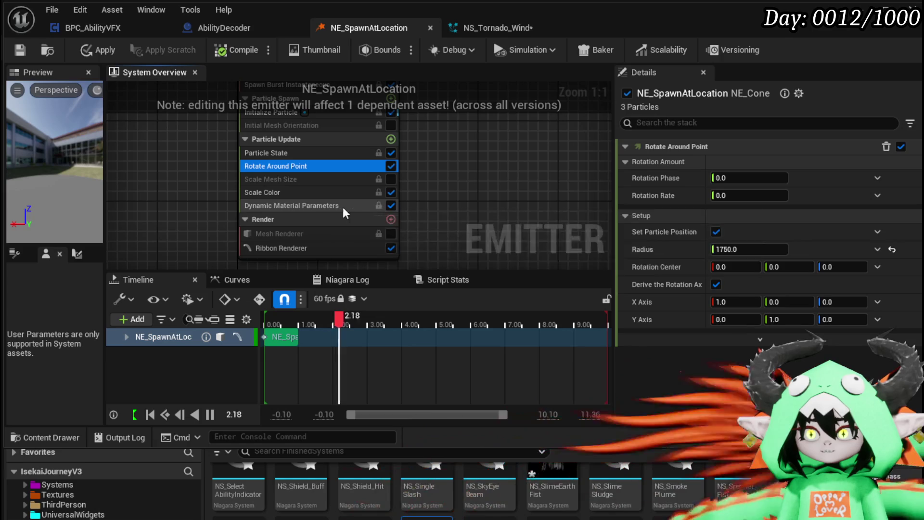
left_click(391, 205)
left_click(392, 192)
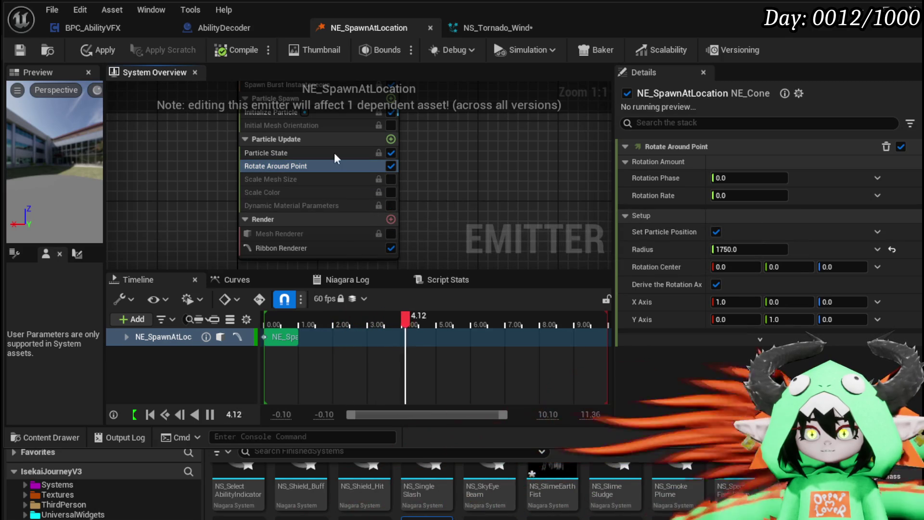
left_click(19, 49)
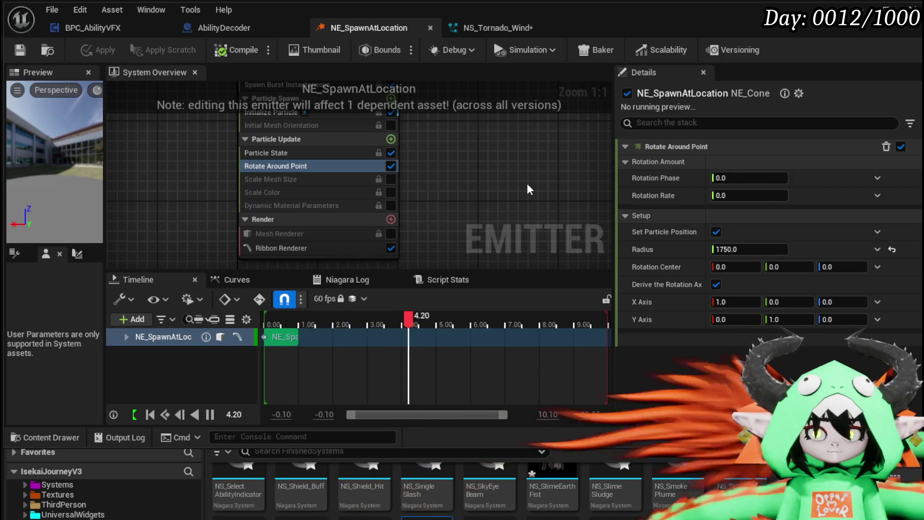
Set Rotation Center to Add Vector to Position using Simulation Position
left_click(875, 264)
type("add")
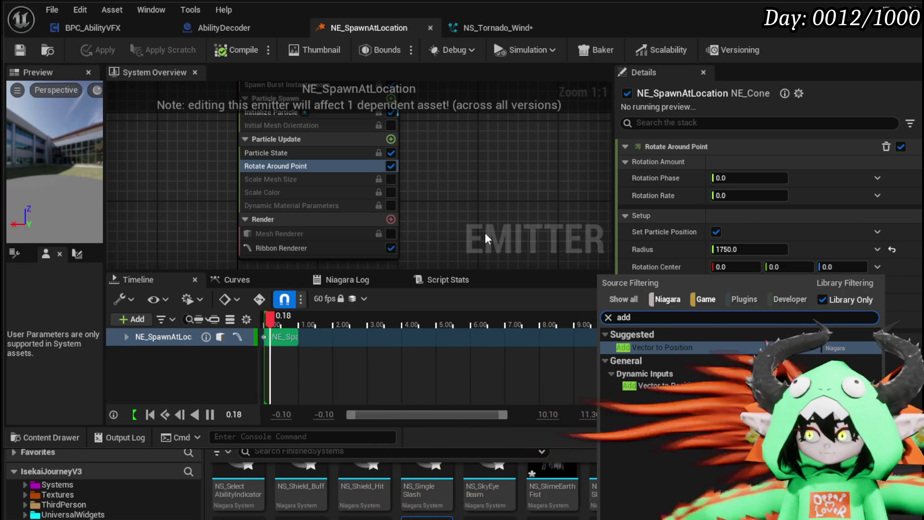
left_click(643, 348)
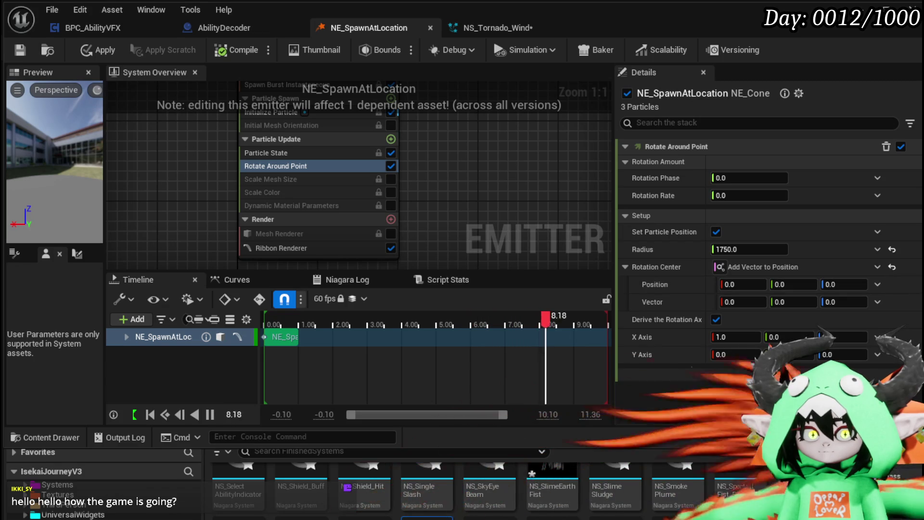
left_click(877, 285)
type("simu")
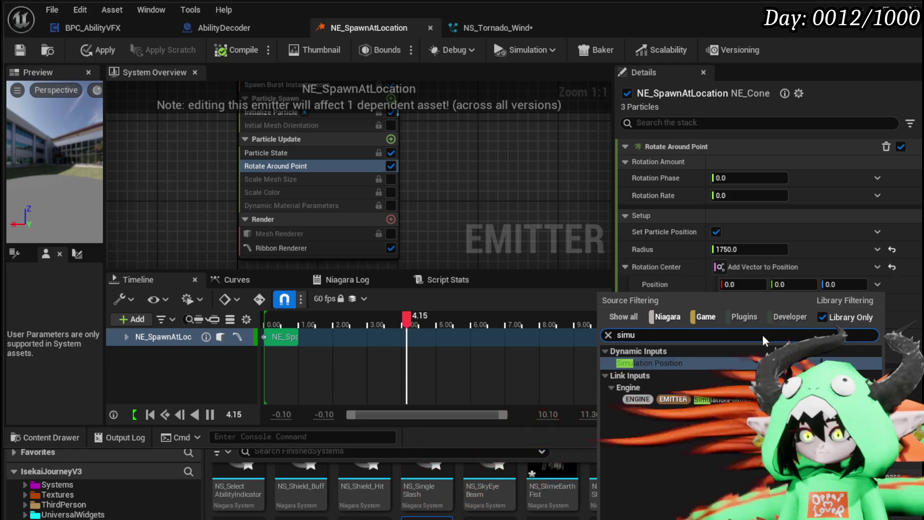
left_click(674, 365)
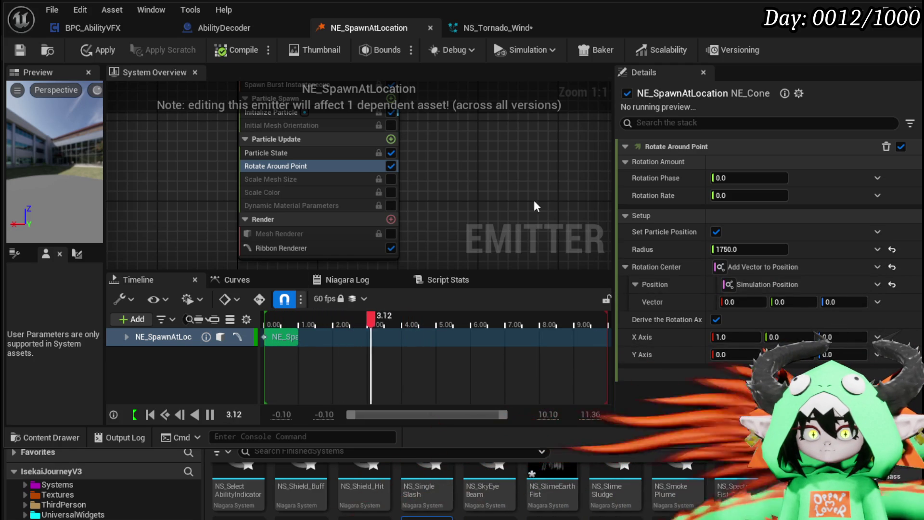
left_click_drag(446, 192, 448, 246)
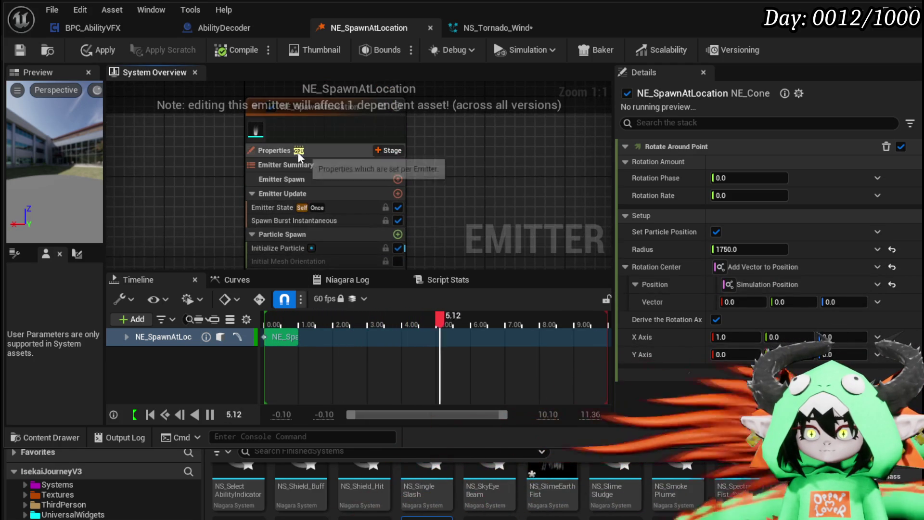
Enable Local Space in the emitter properties and save NE_SpawnAtLocation
left_click(296, 150)
left_click(708, 174)
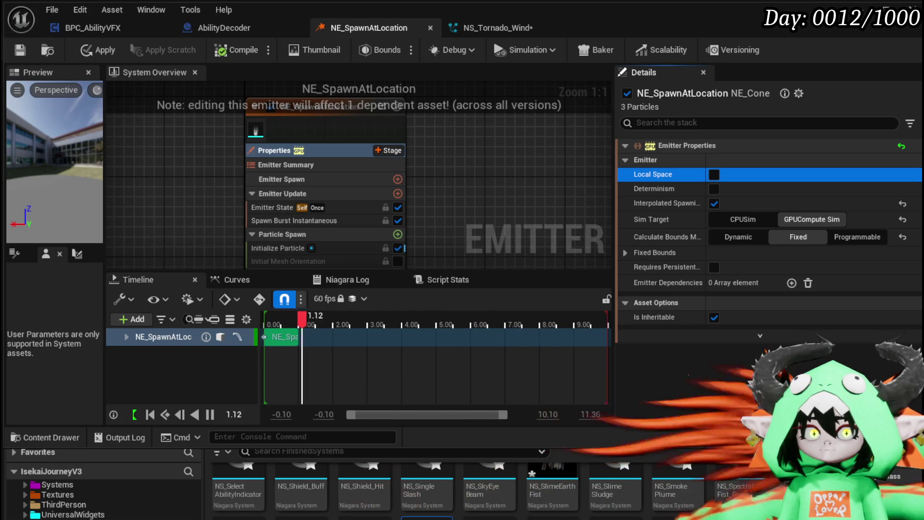
left_click(714, 174)
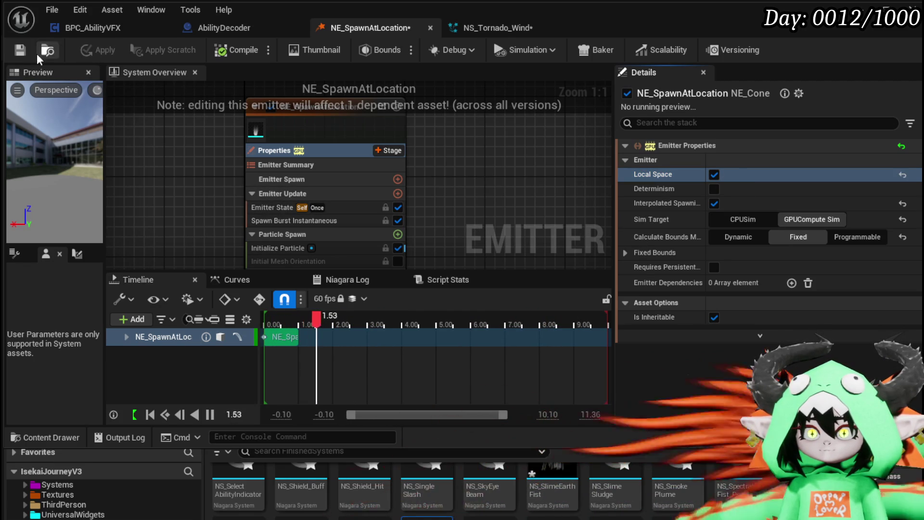
left_click(14, 54)
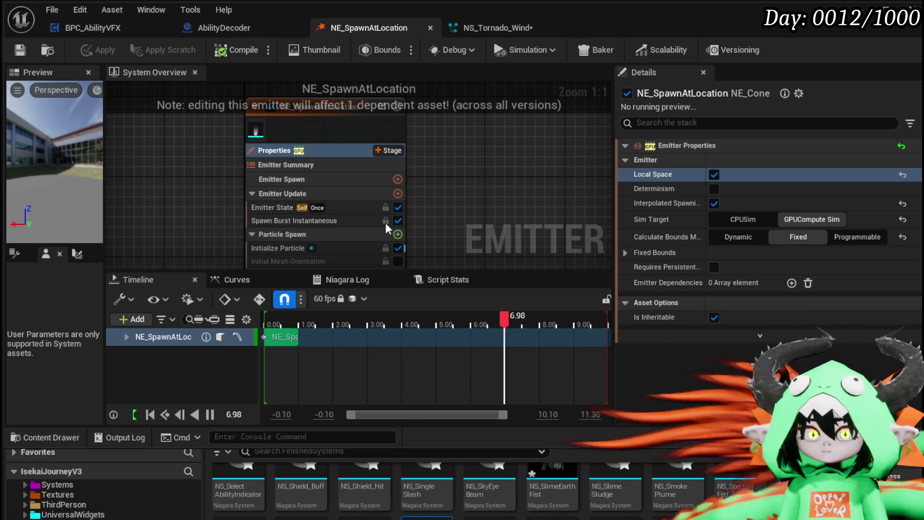
scroll(411, 188, "down", 5)
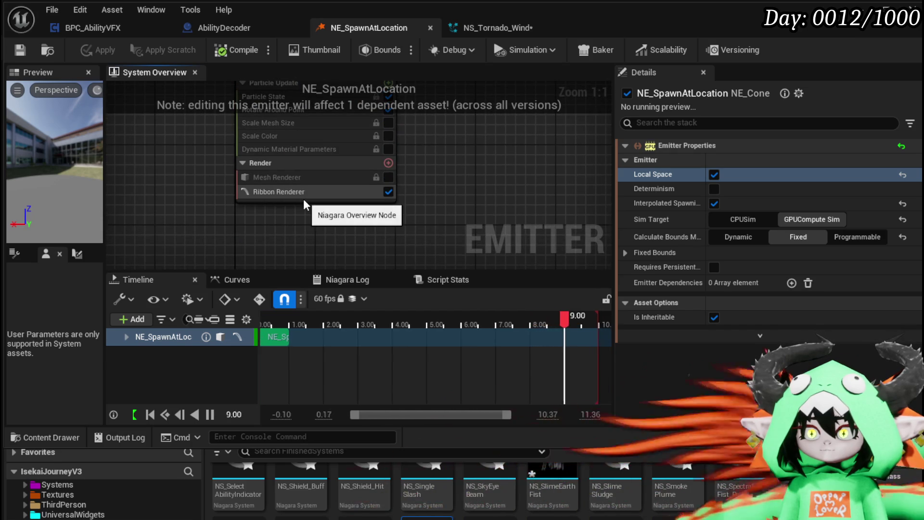
scroll(303, 198, "up", 5)
left_click(267, 192)
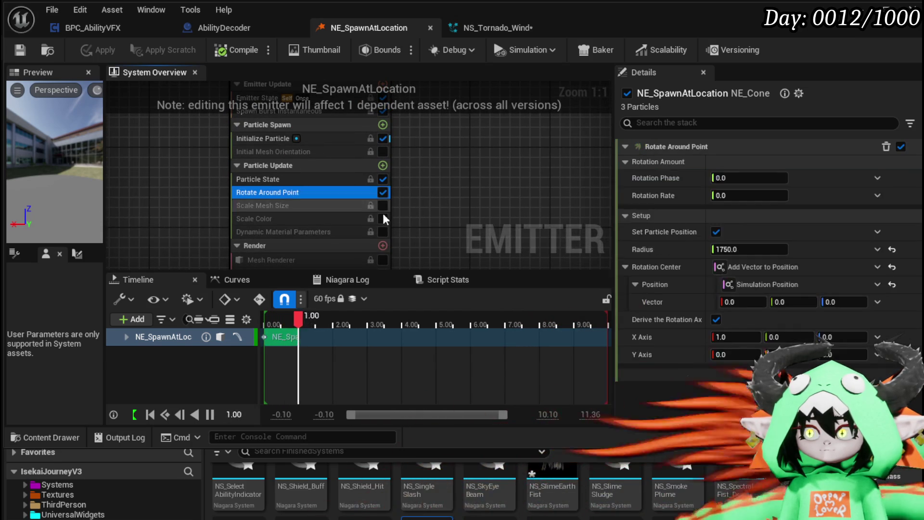
Make the offset Vector Multiply Vector by Float, with Float from Curve driven by Particles.Age
left_click(876, 302)
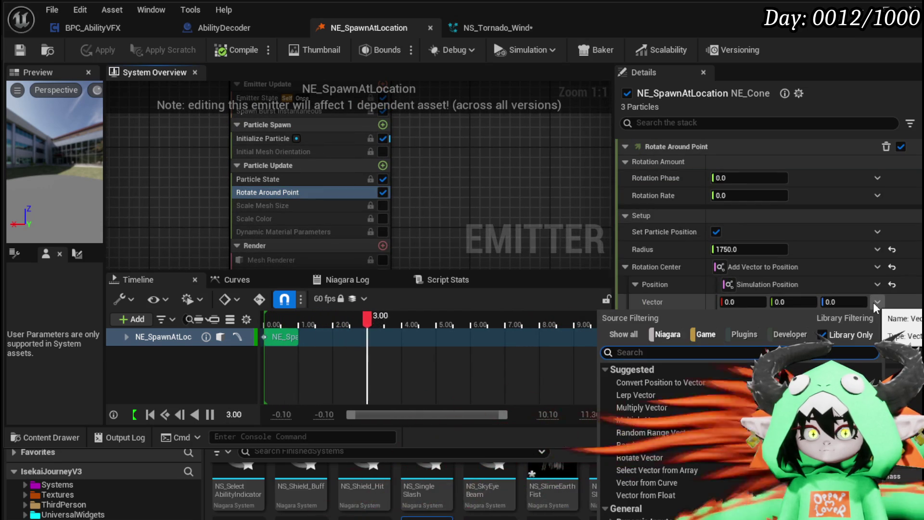
type("multi")
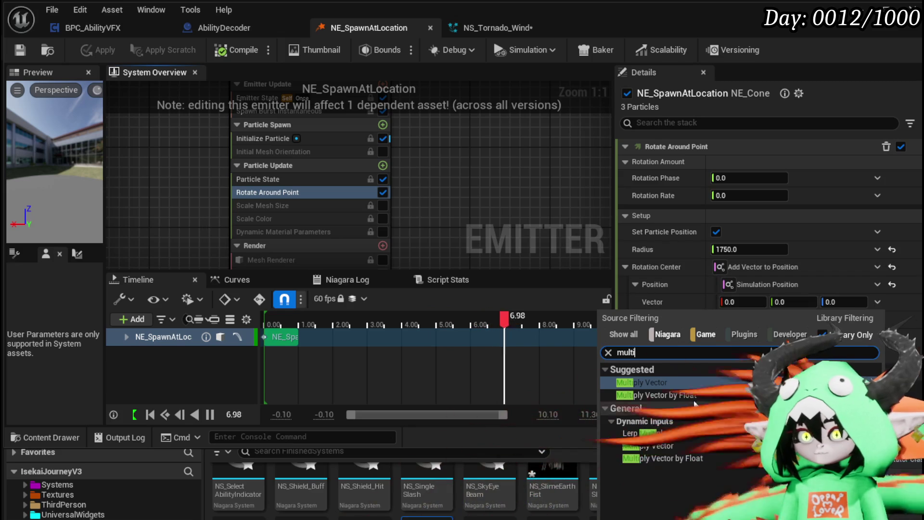
left_click(664, 394)
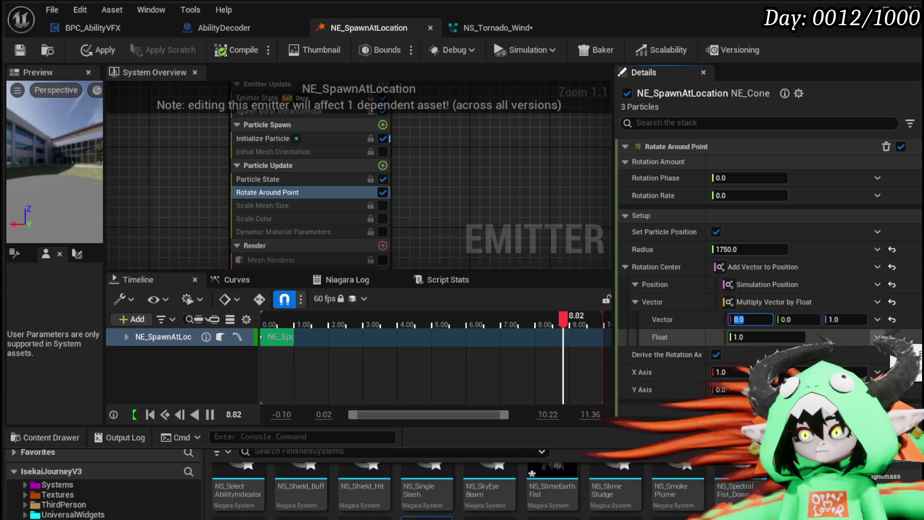
left_click(877, 336)
left_click(644, 430)
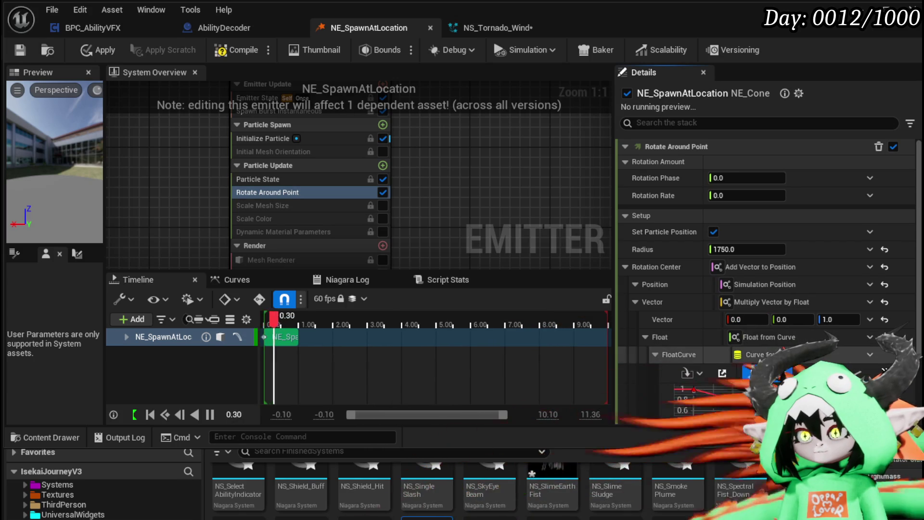
scroll(674, 361, "down", 3)
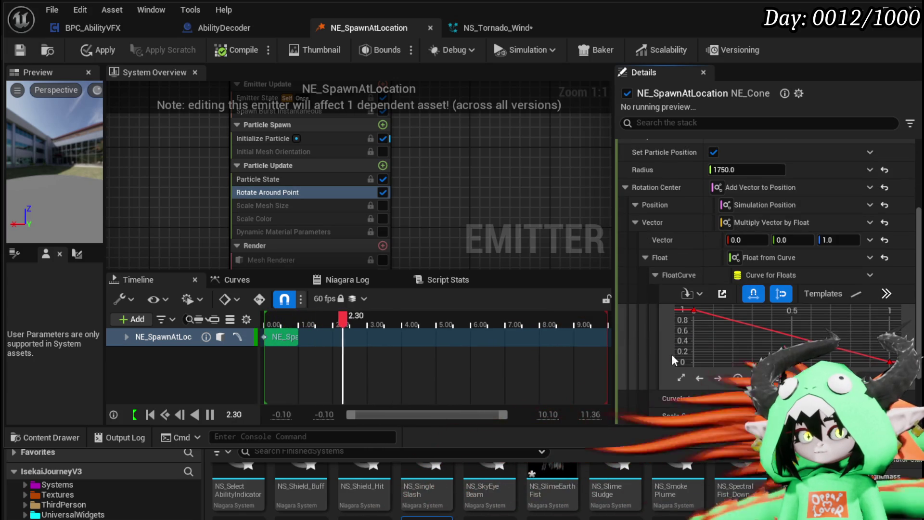
scroll(720, 381, "down", 2)
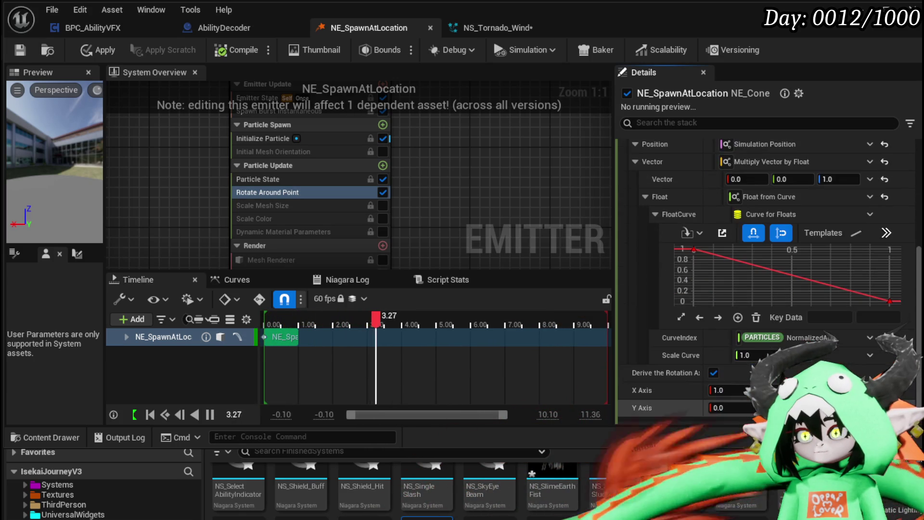
left_click(871, 339)
type("age")
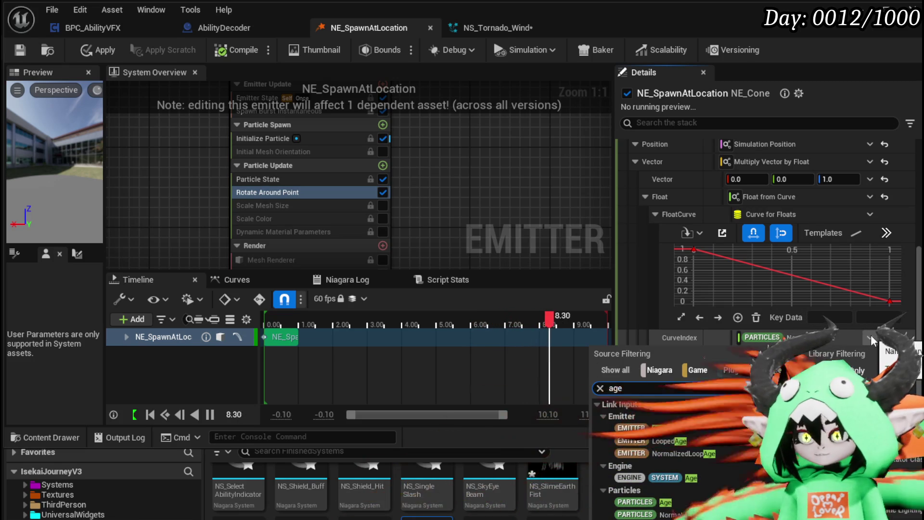
left_click(665, 501)
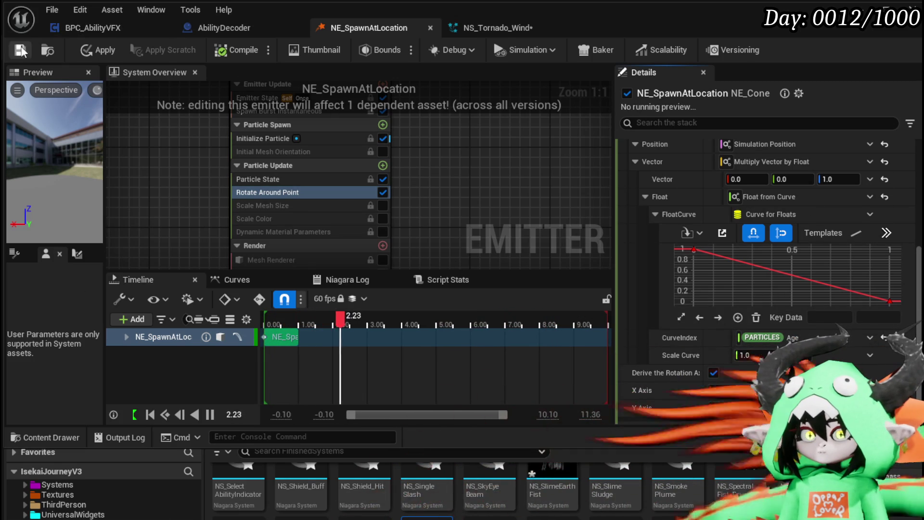
left_click(85, 50)
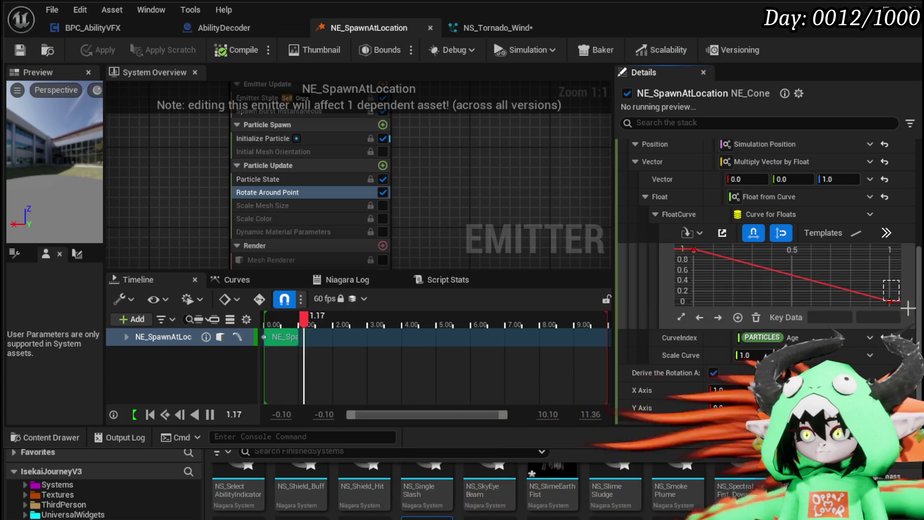
Set the curve's end key to 1 and start key to 0, apply, and save the emitter
left_click(890, 301)
type("1")
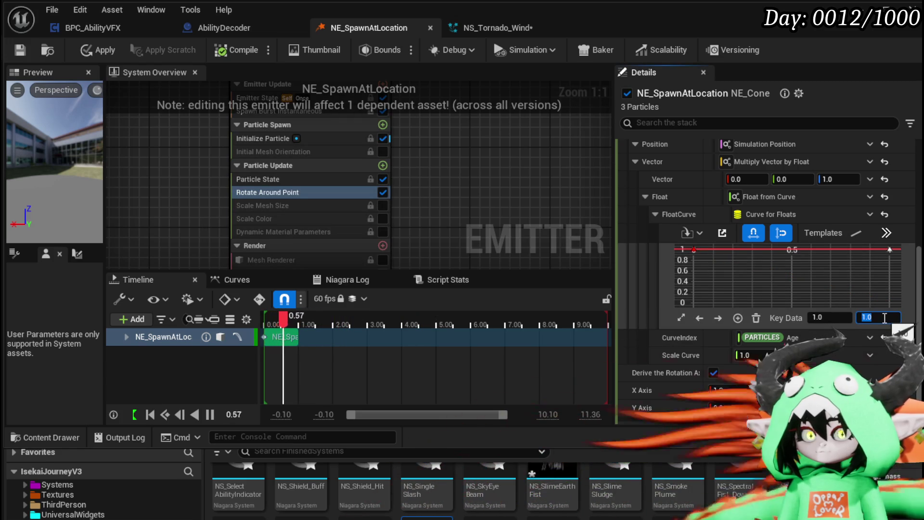
left_click(693, 249)
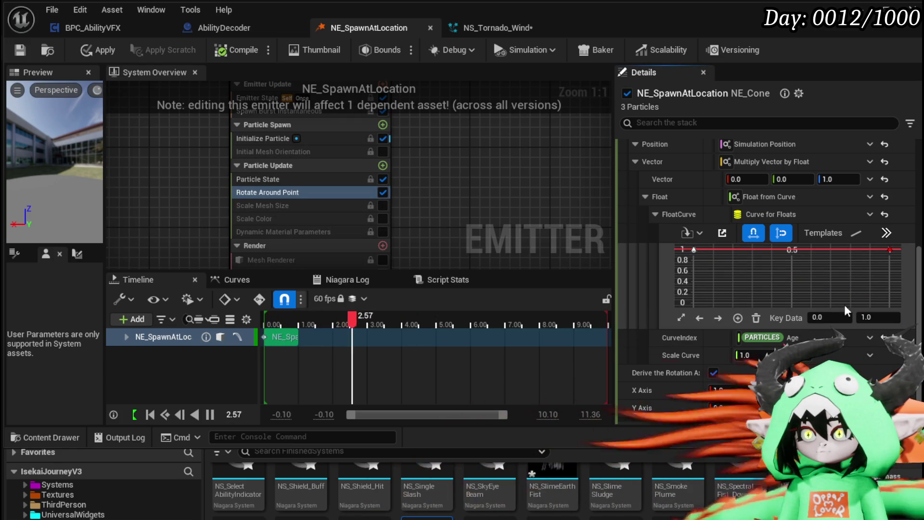
type("0")
key("Return")
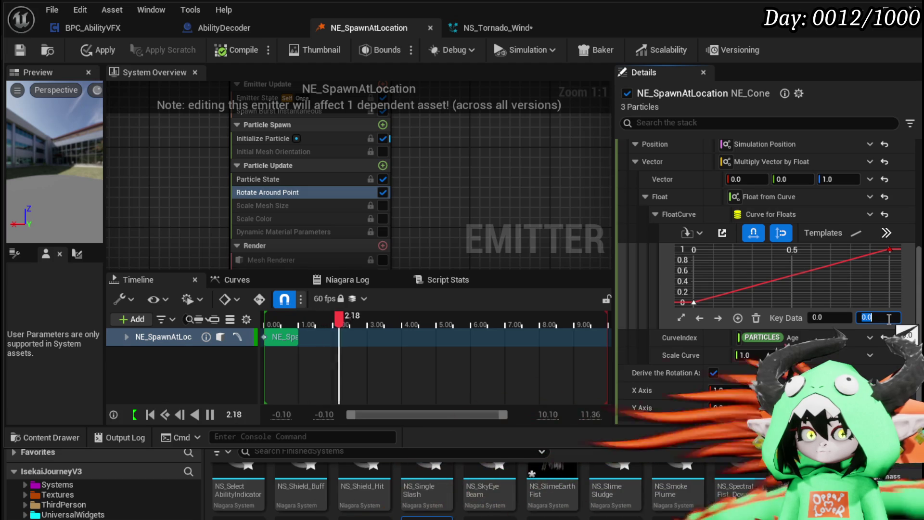
left_click(88, 51)
left_click(19, 50)
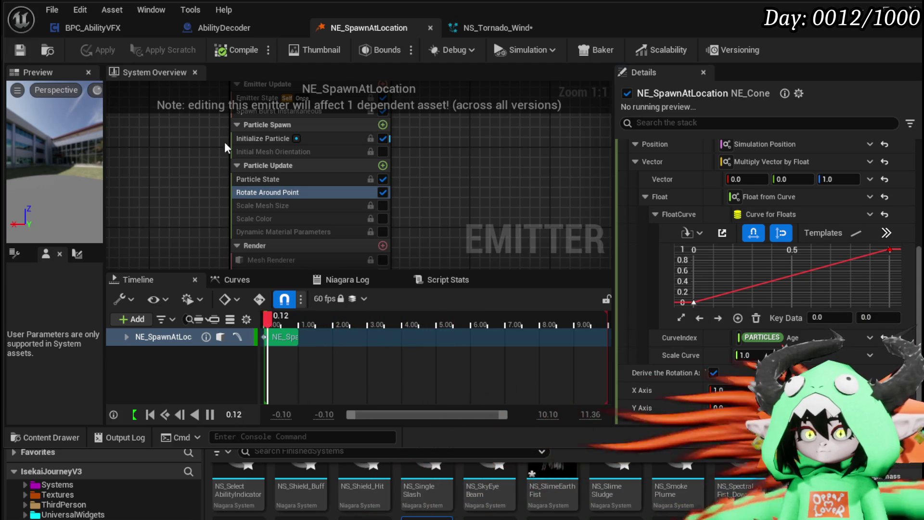
Add a Spawn Rate module of 30 to Emitter Update and save the emitter
left_click(383, 125)
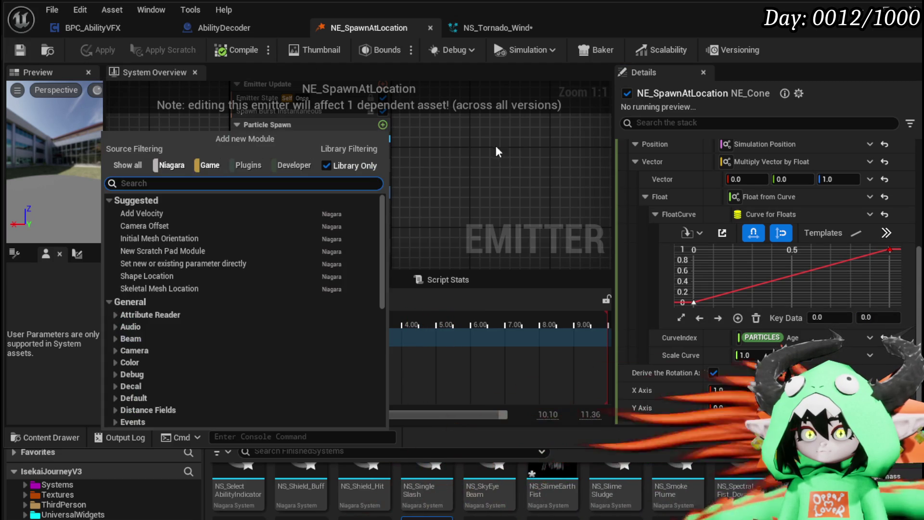
type("Spawn")
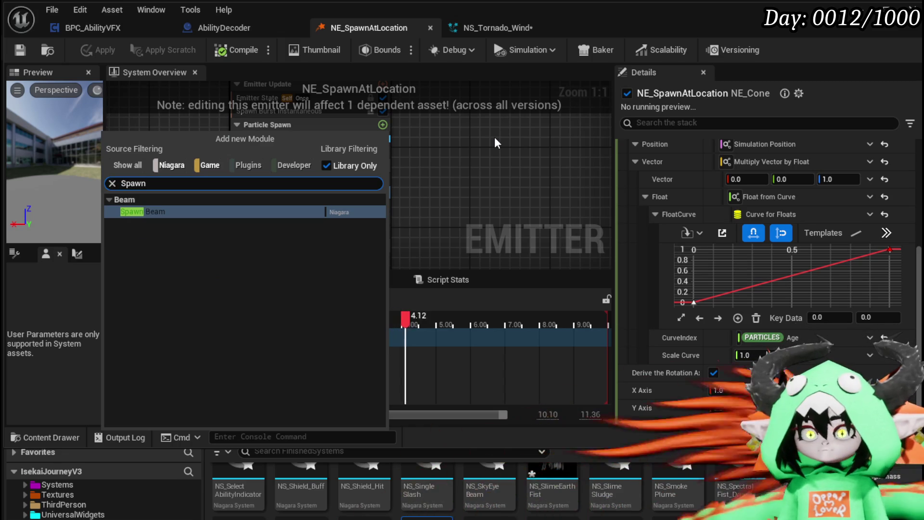
key("Escape")
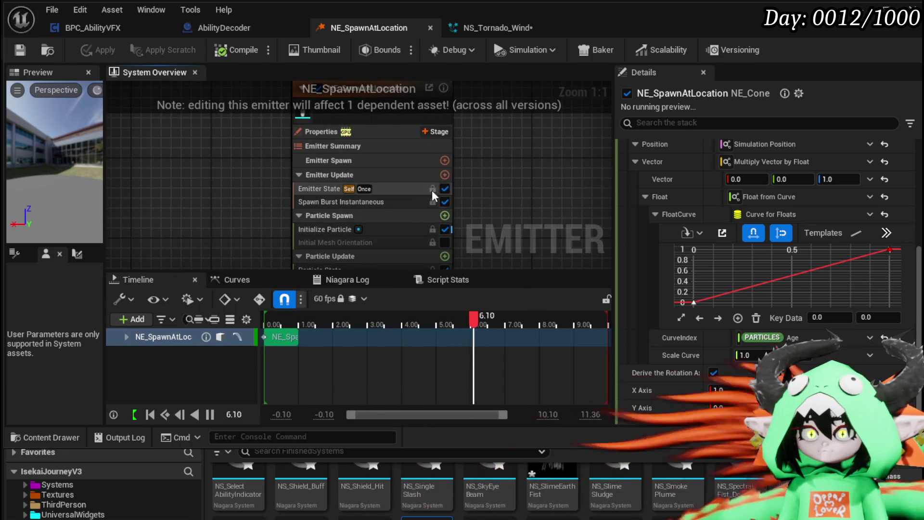
left_click(447, 177)
type("S")
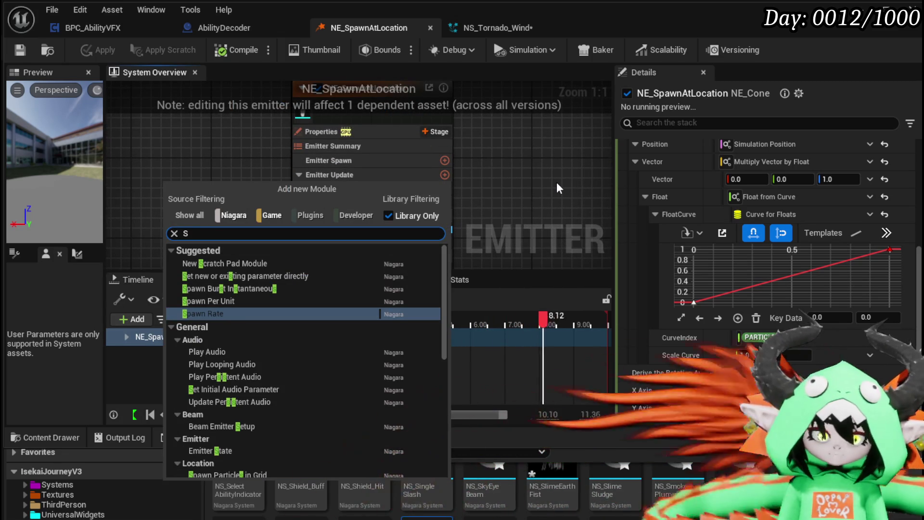
type("pawn")
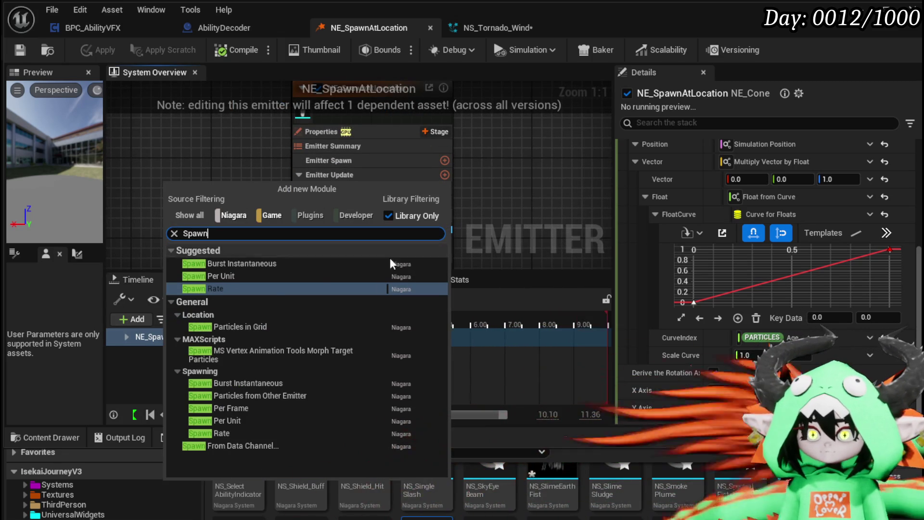
left_click(258, 292)
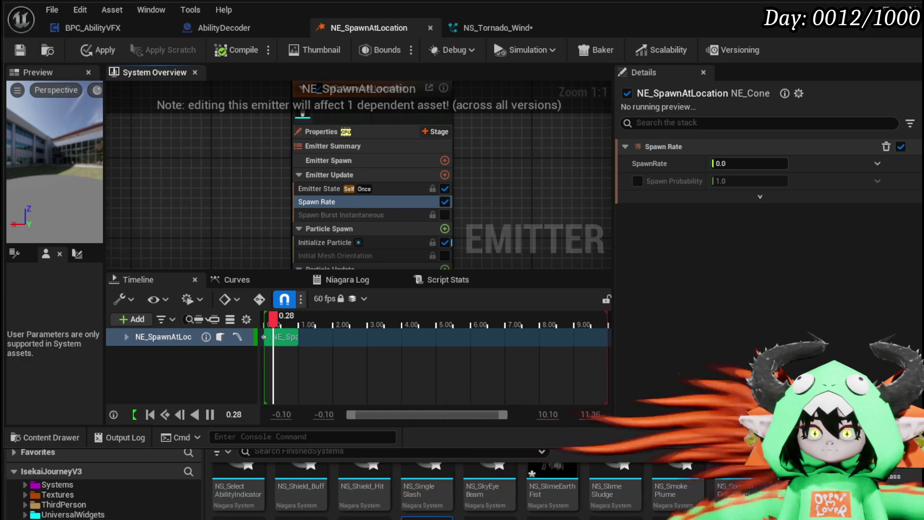
left_click(744, 160)
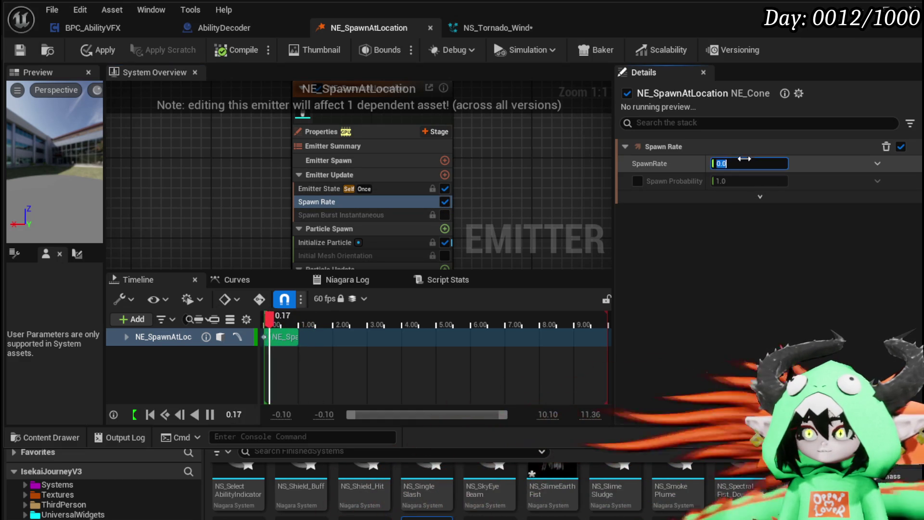
type("30")
key("Return")
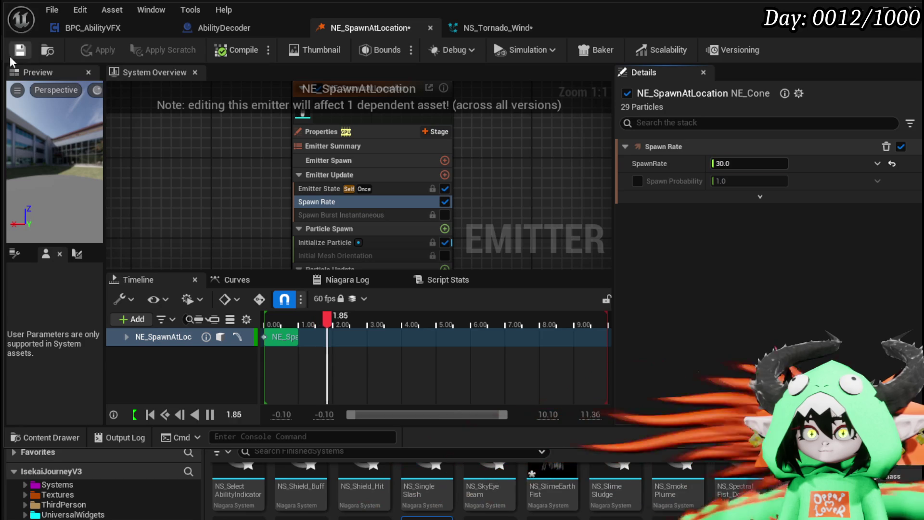
left_click(15, 55)
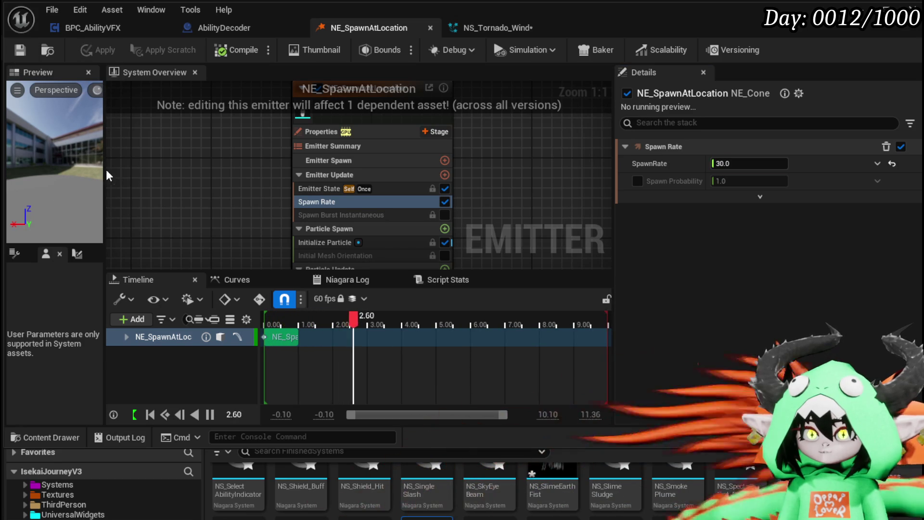
Check the looping preview from a new angle, then return to NS_Tornado_Wind
mouse_move(57, 158)
left_mouse_down()
mouse_move(39, 149)
mouse_move(34, 130)
left_mouse_up()
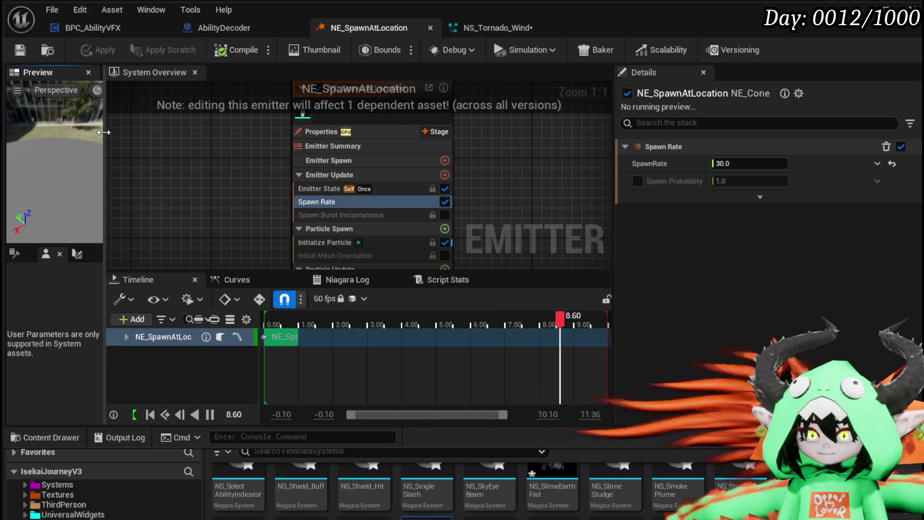
left_click_drag(103, 139, 228, 144)
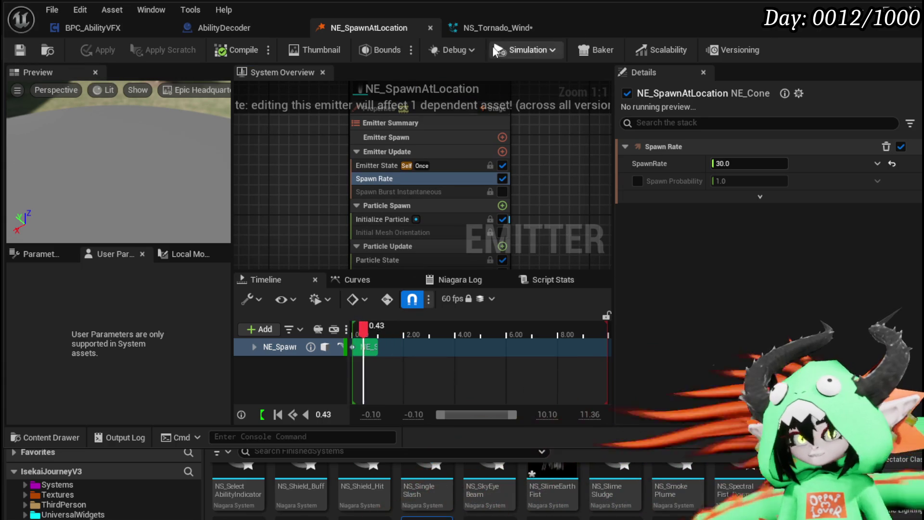
left_click(465, 28)
Save NS_Tornado_Wind and test in play, running into a slime battle and playing fire cards
left_click(19, 49)
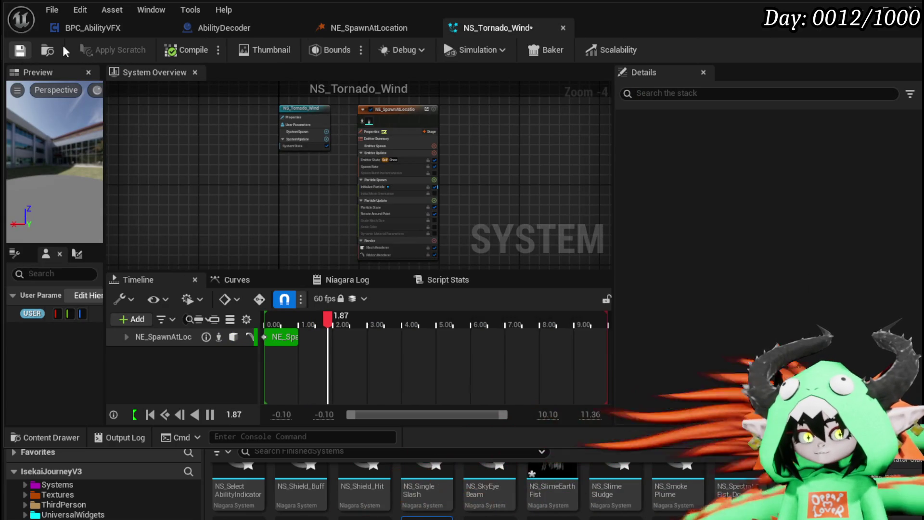
left_click(890, 5)
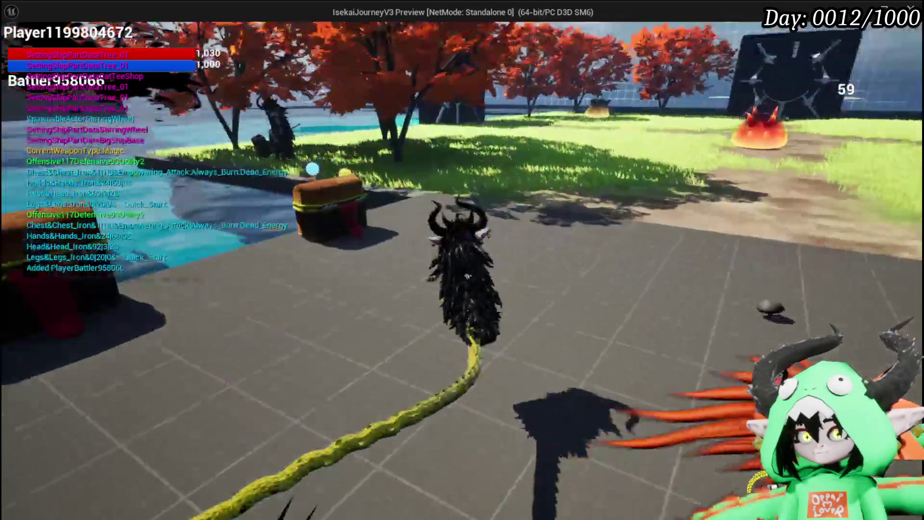
key("w")
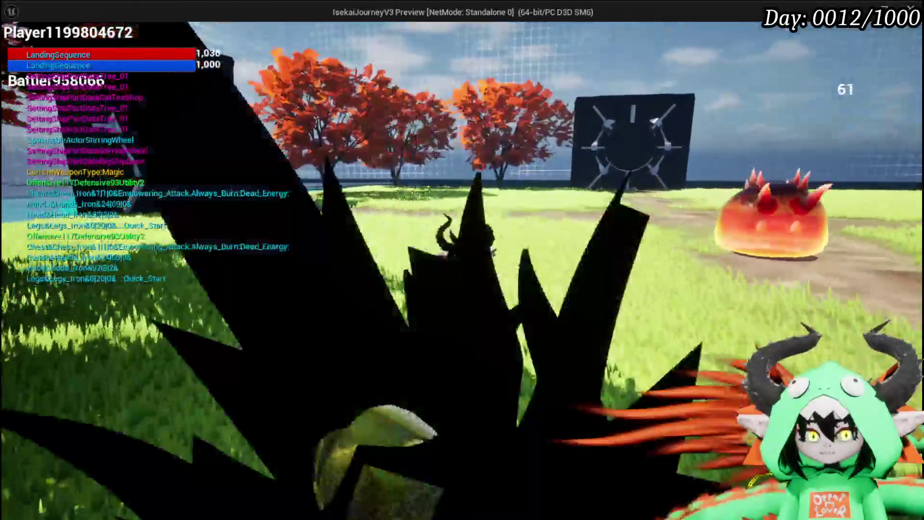
key("w")
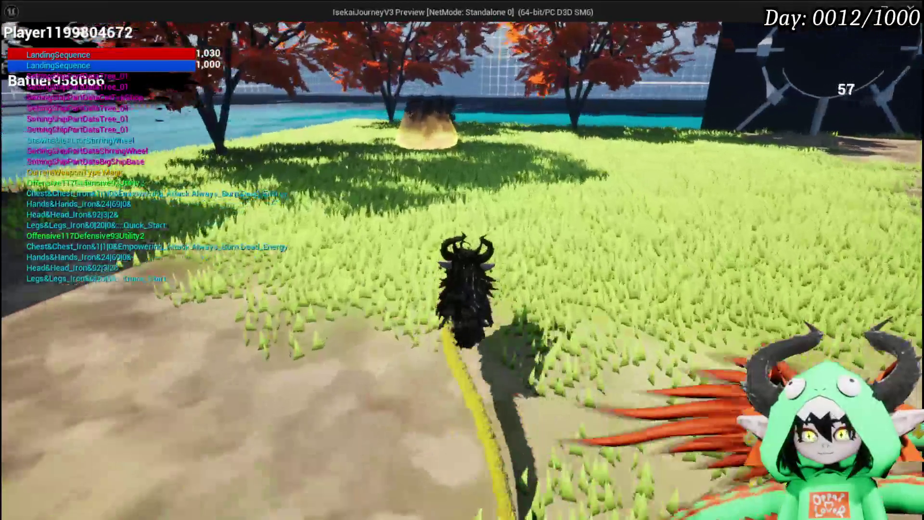
key("w")
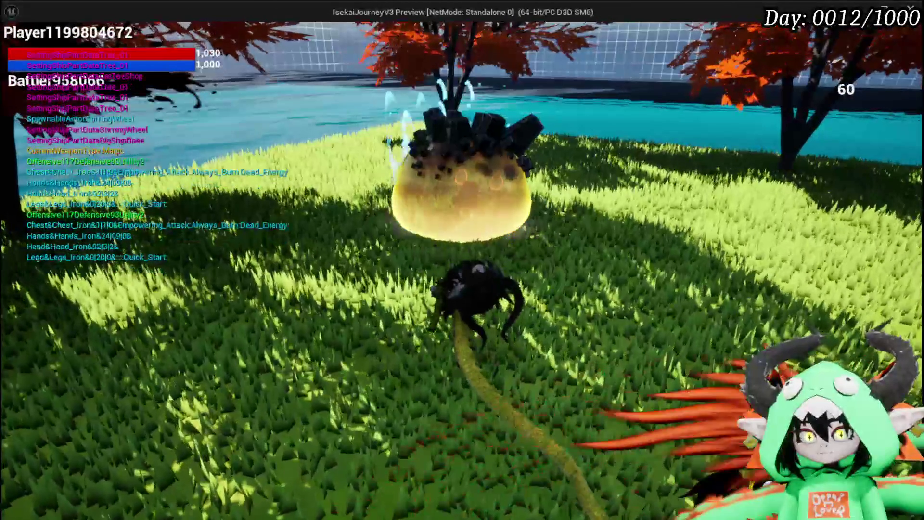
key("w")
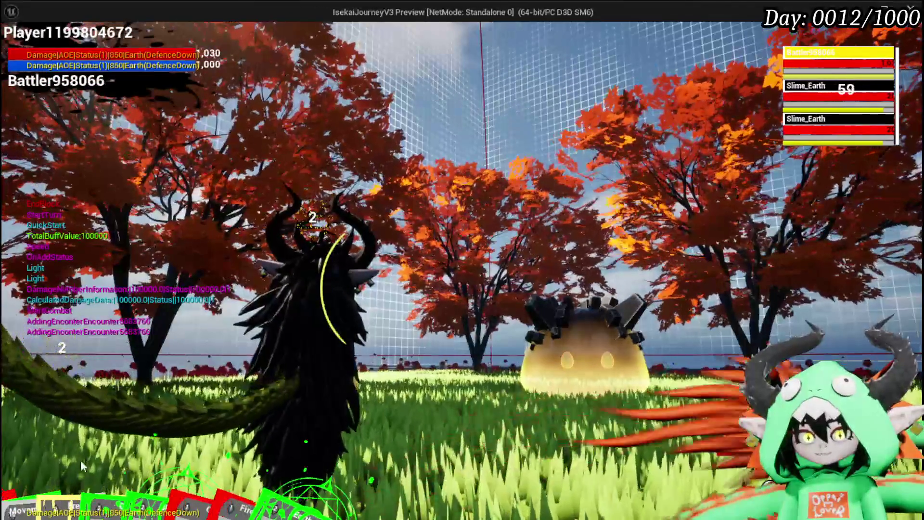
mouse_move(83, 458)
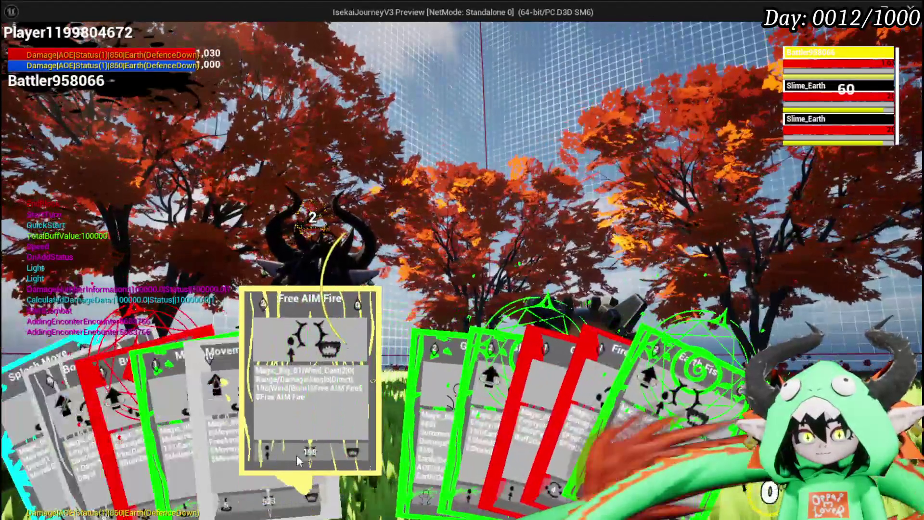
left_click(296, 455)
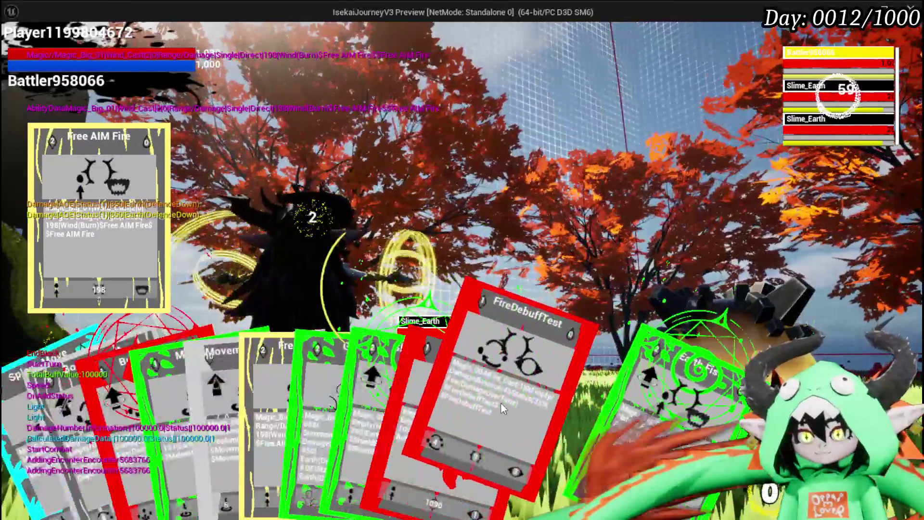
left_click(500, 402)
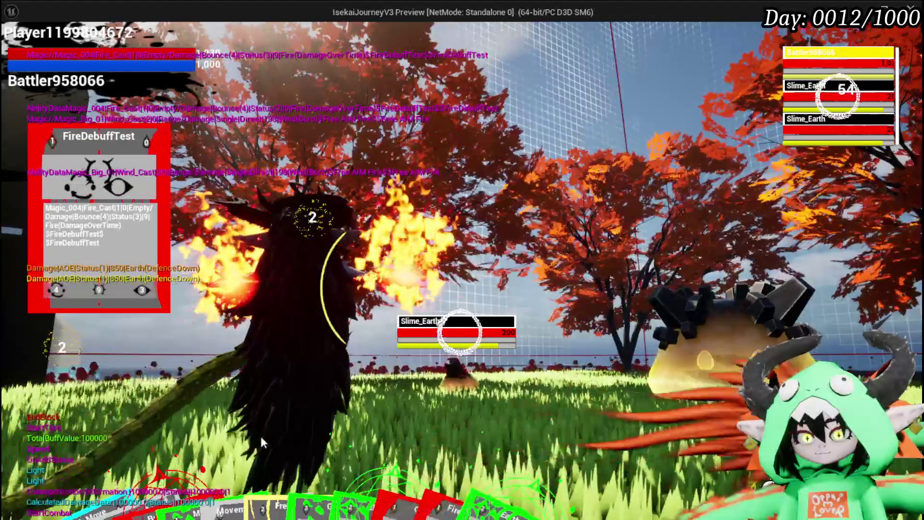
mouse_move(161, 437)
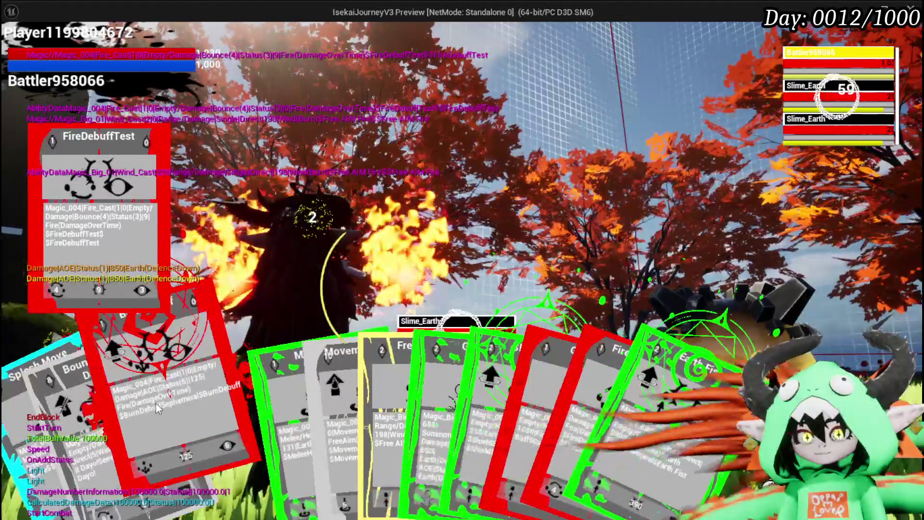
left_click(156, 404)
key("e")
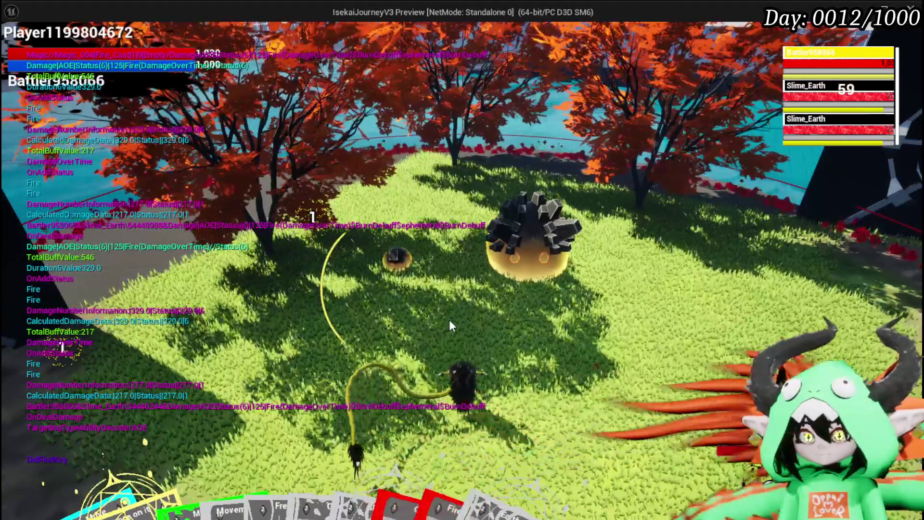
Stop play, save the level and NS_SlimeEarthFist, and reopen NS_Tornado_Wind
key("Escape")
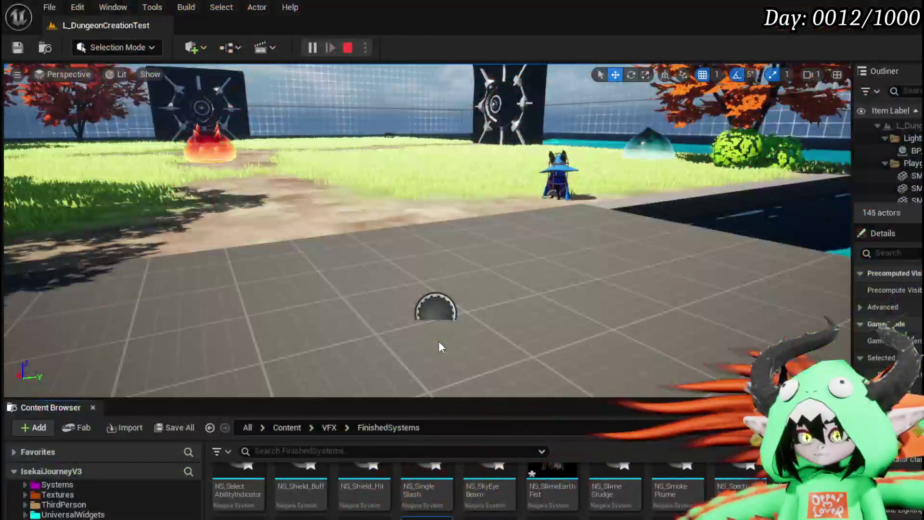
left_click(19, 48)
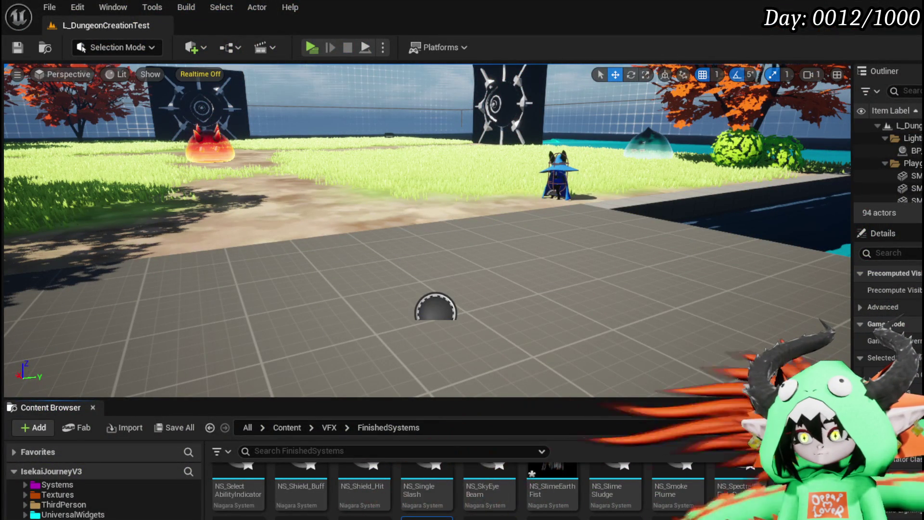
key("ctrl+shift+s")
key("Return")
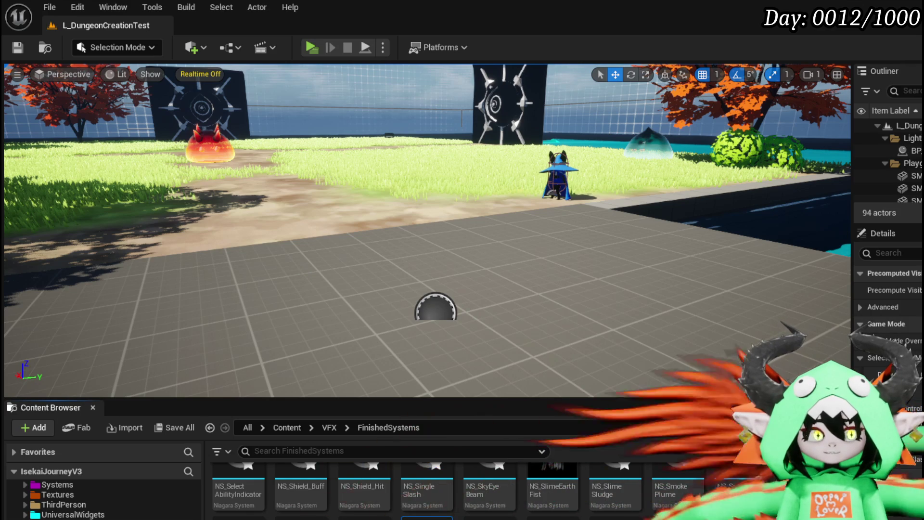
double_click(448, 481)
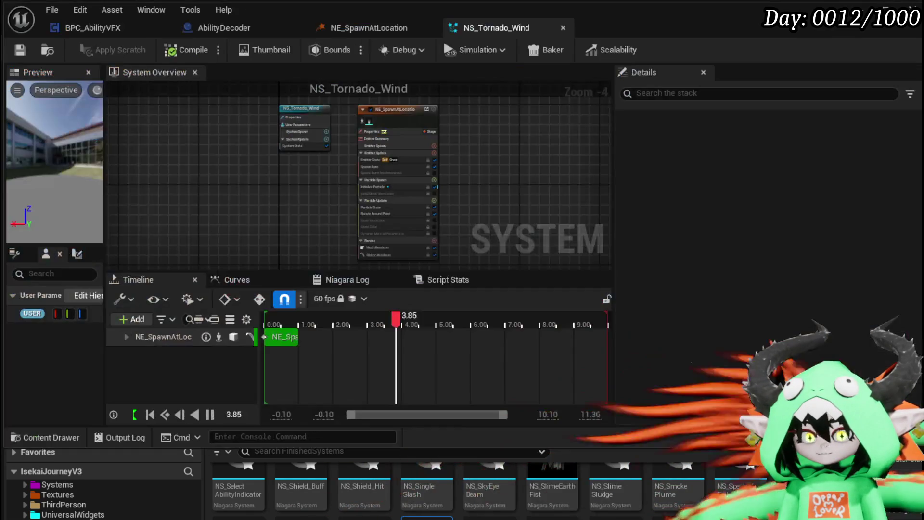
Disable the Mesh Renderer on NE_SpawnAtLocation and select its Ribbon Renderer
scroll(297, 193, "up", 5)
left_click_drag(299, 163, 117, 217)
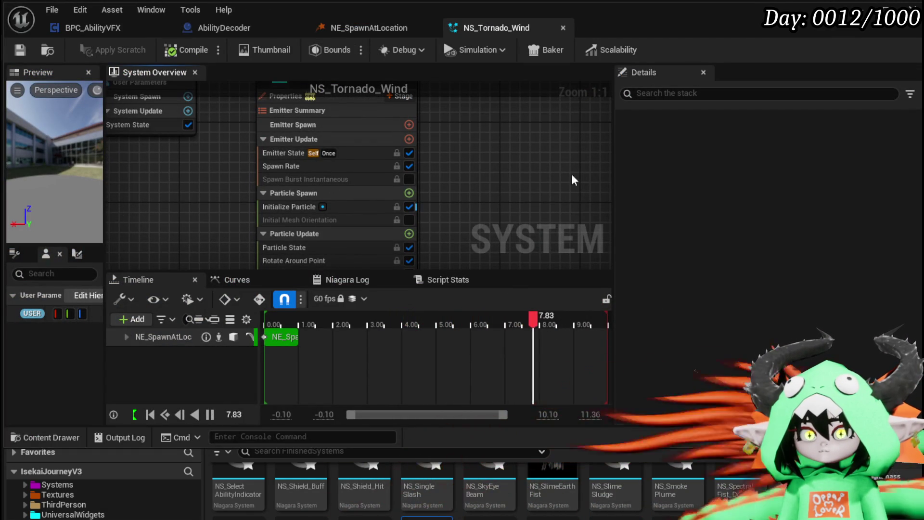
left_click_drag(517, 220, 506, 115)
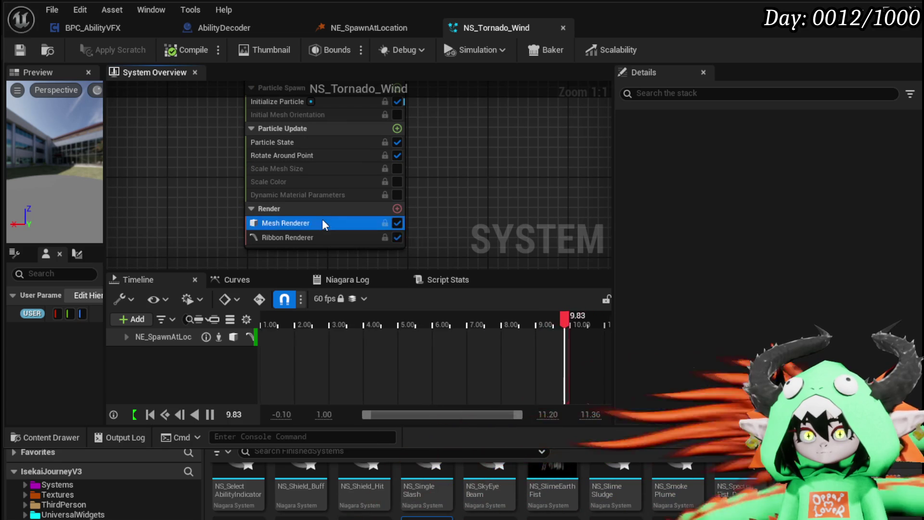
left_click(321, 219)
left_click(397, 222)
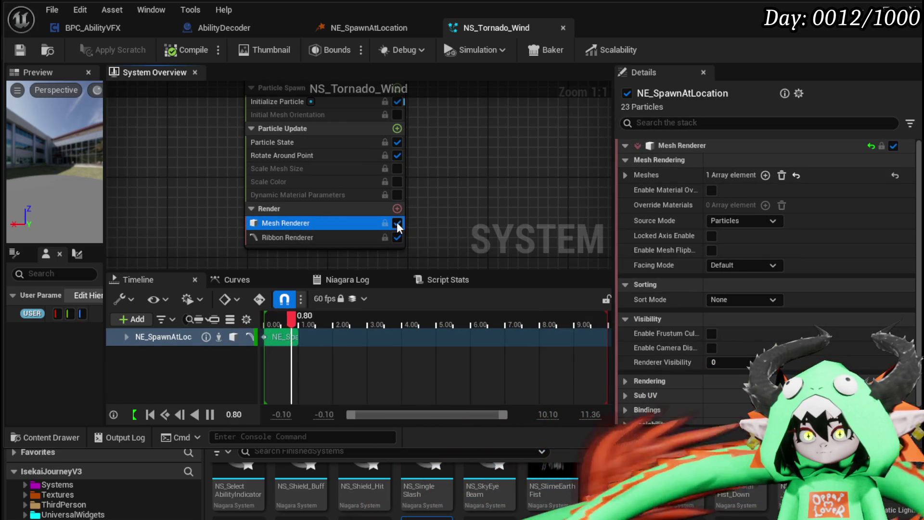
left_click(292, 233)
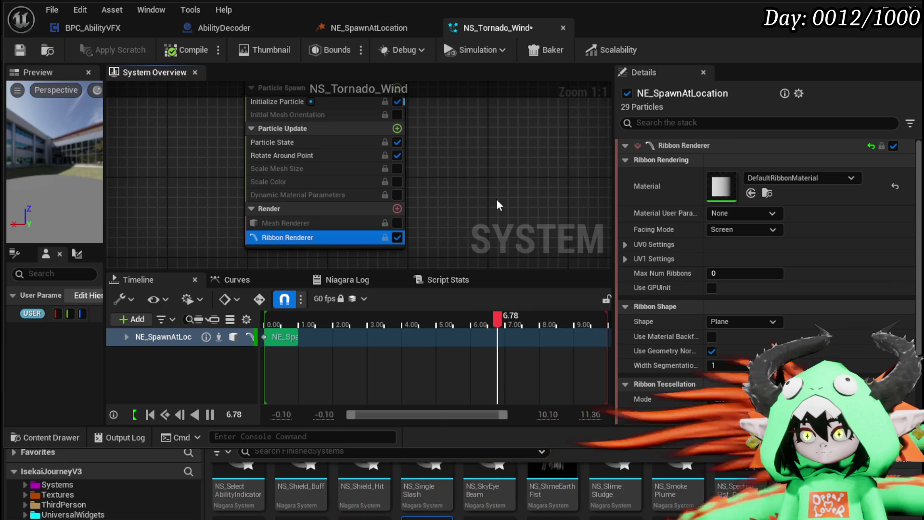
Re-centre the emitter in the graph and widen the particle preview panel
mouse_move(486, 193)
left_mouse_down()
mouse_move(458, 208)
mouse_move(463, 189)
left_mouse_up()
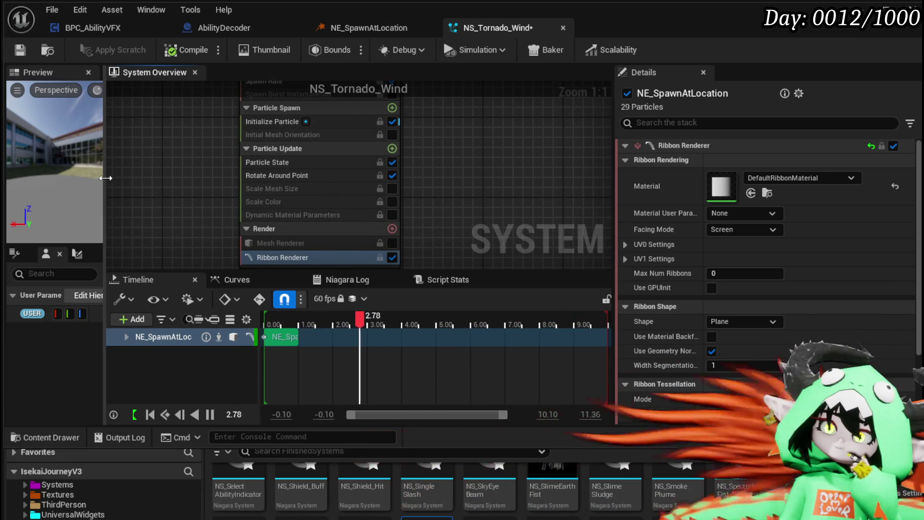
left_click_drag(104, 179, 236, 190)
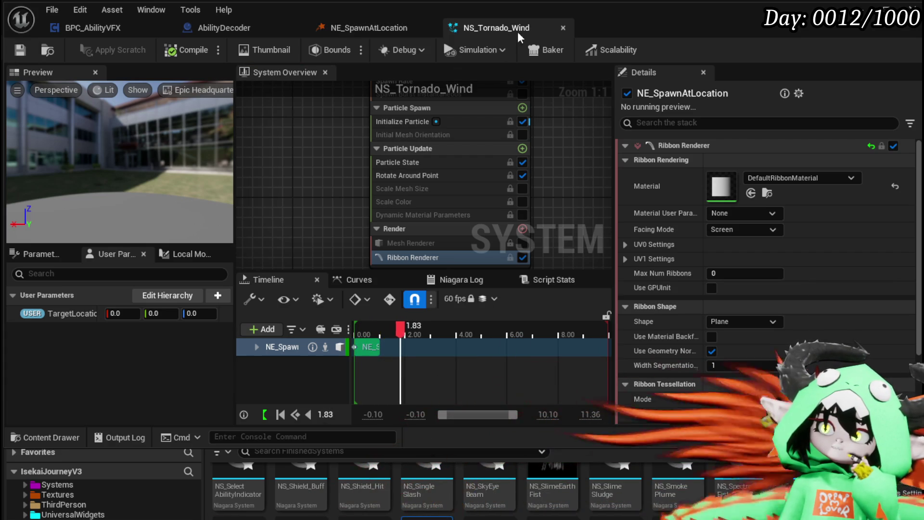
scroll(541, 156, "down", 4)
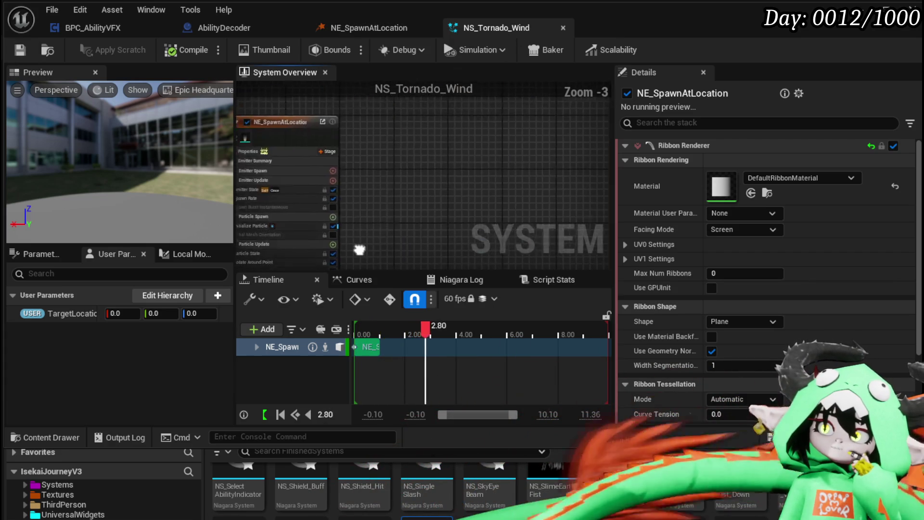
Add the SingleLoopingParticle emitter to the system, found by searching 'Single loop'
right_click(446, 133)
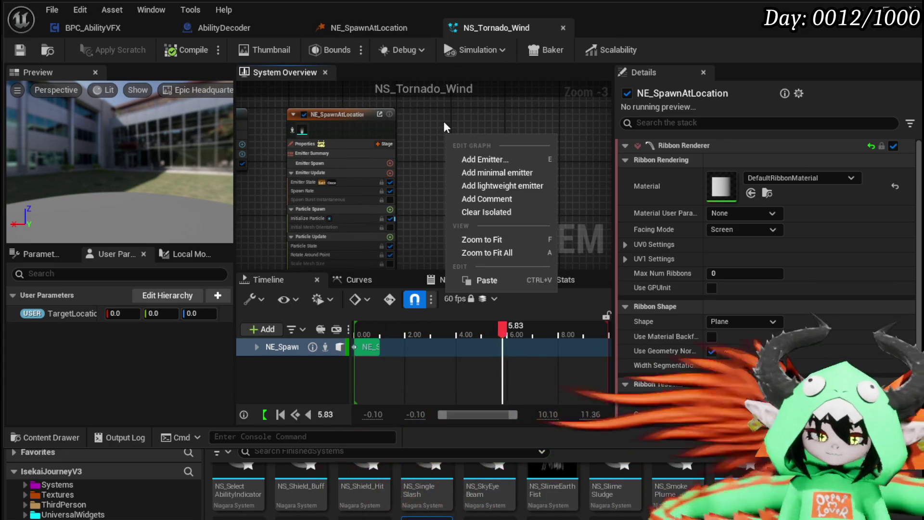
left_click(487, 159)
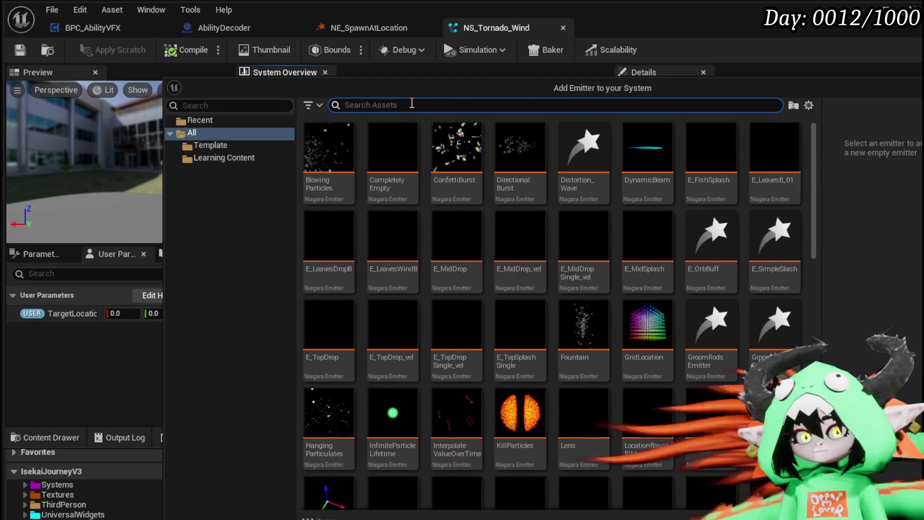
type("Single loop")
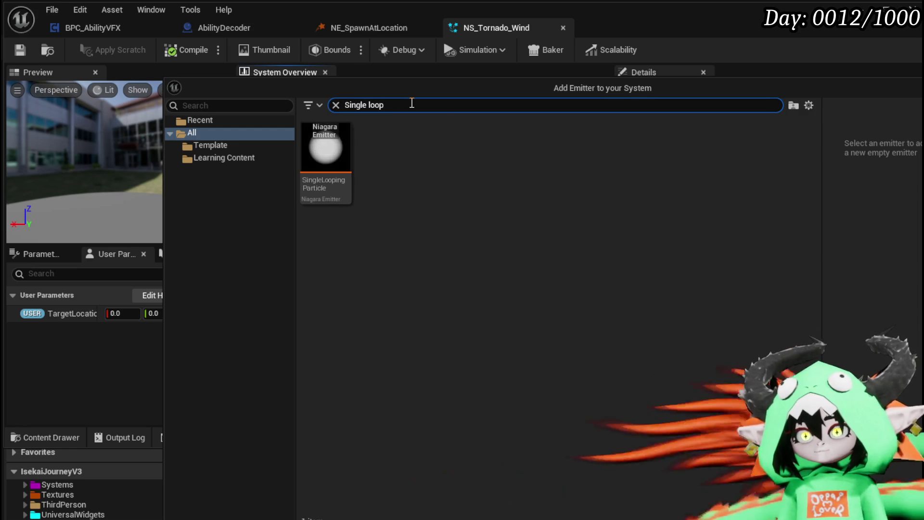
left_click(317, 140)
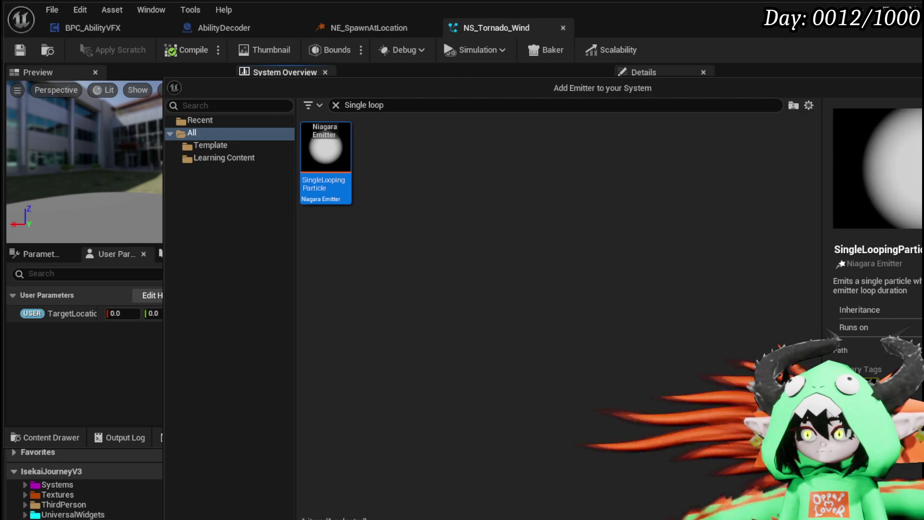
key("Return")
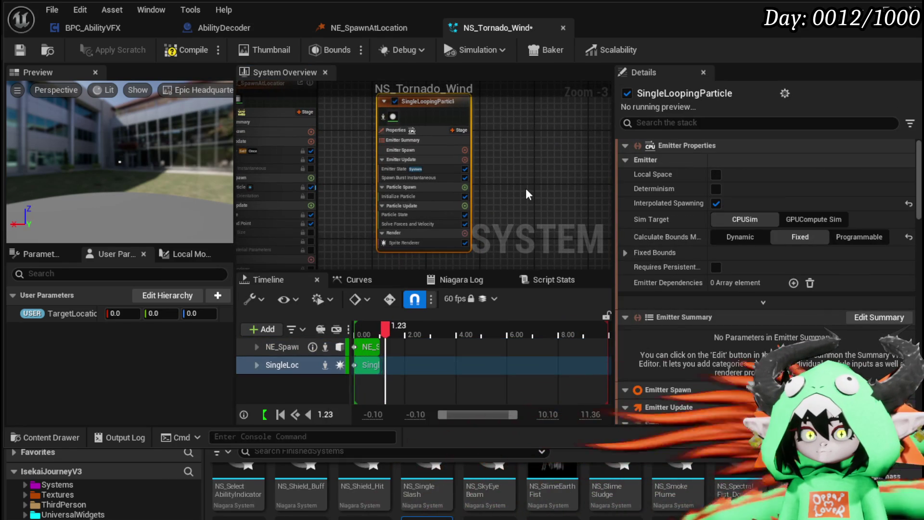
Bring both emitters into view and show the new emitter's properties
scroll(493, 168, "up", 2)
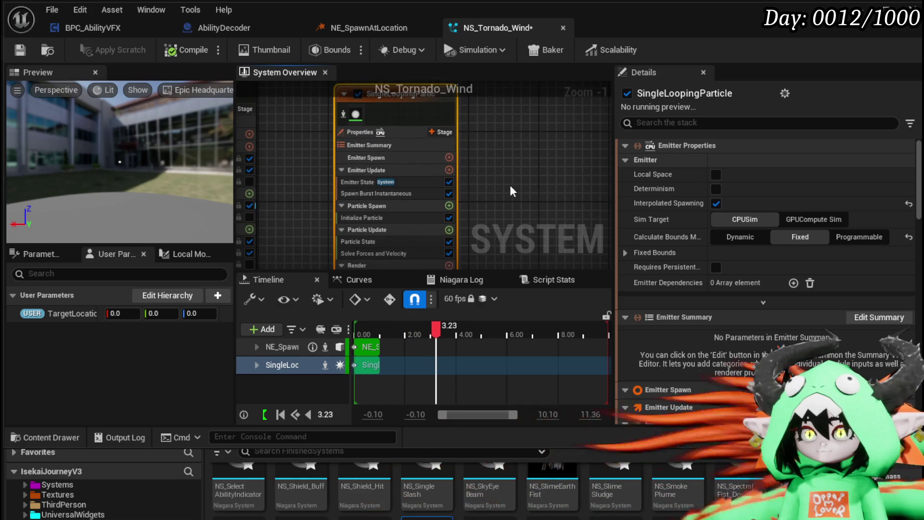
mouse_move(502, 180)
left_mouse_down()
mouse_move(659, 188)
mouse_move(620, 190)
mouse_move(519, 141)
mouse_move(477, 145)
left_mouse_up()
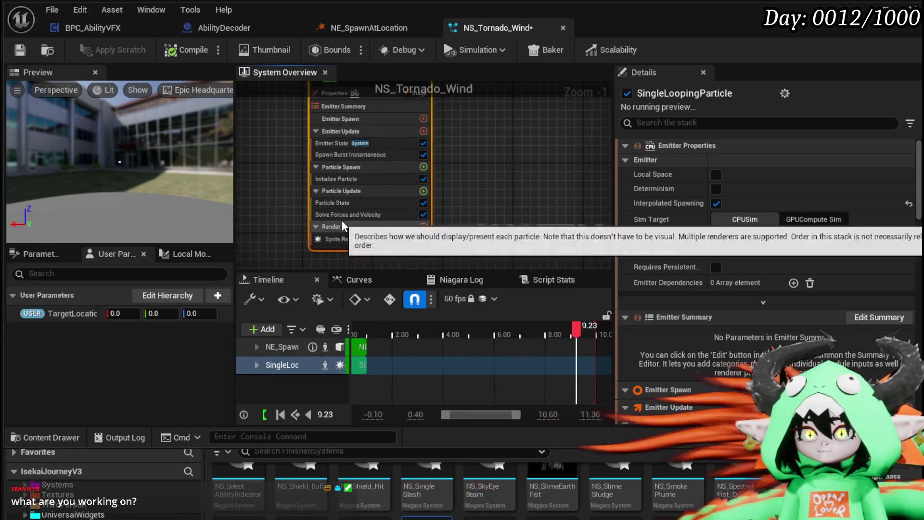
left_click_drag(482, 163, 472, 202)
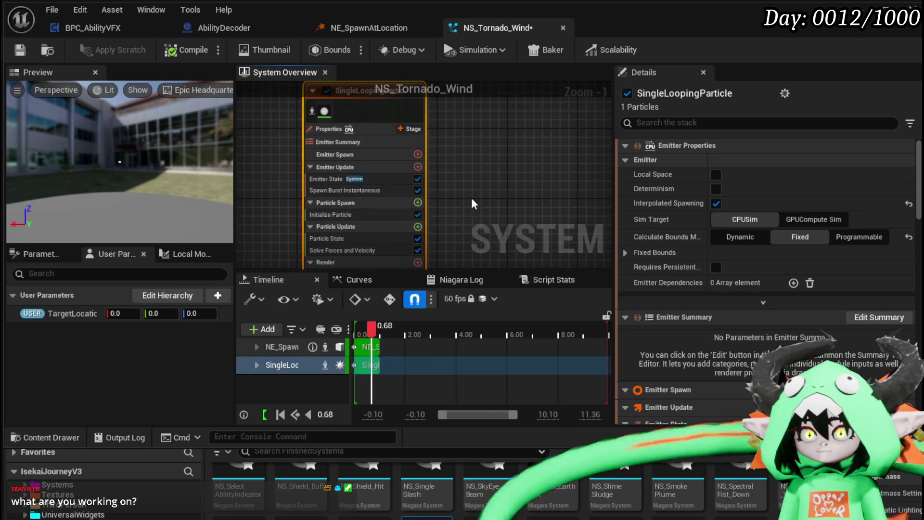
left_click(327, 129)
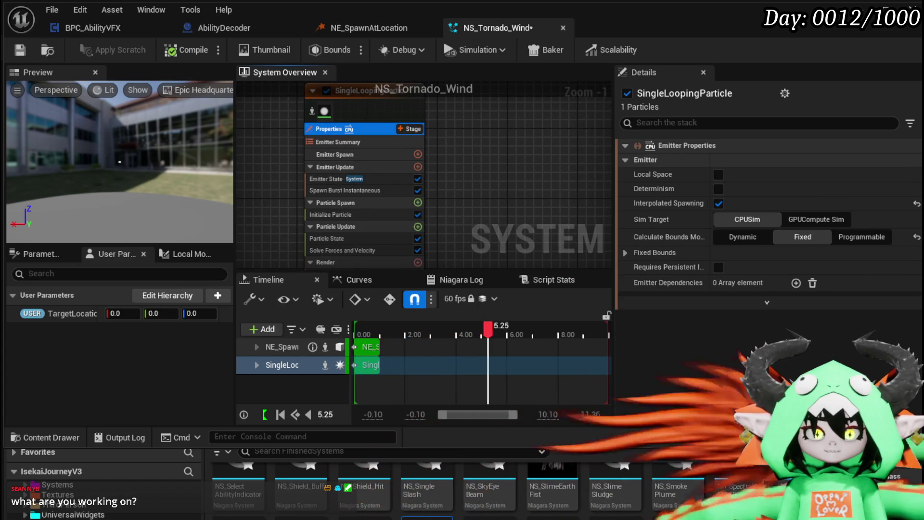
key("alt+Tab")
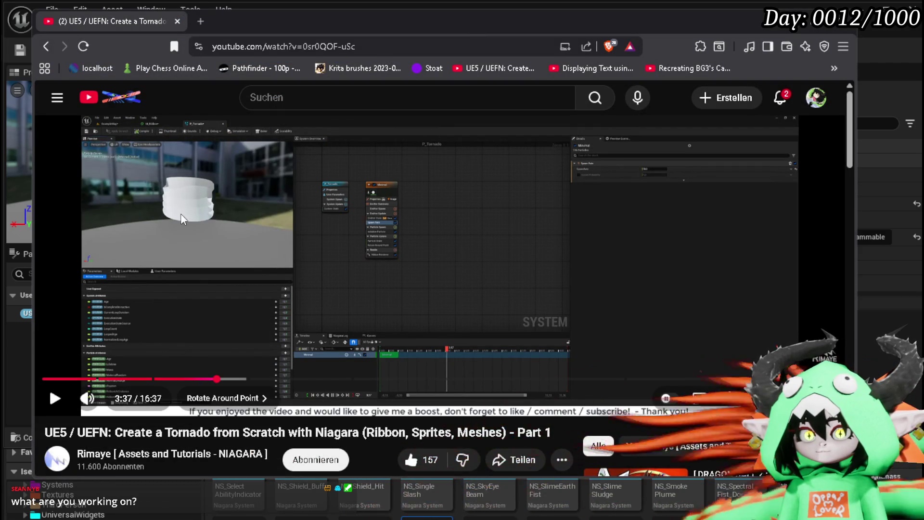
Play the tornado tutorial from its intro, pause, then seek to the material graph chapter at 10:58
left_click(57, 398)
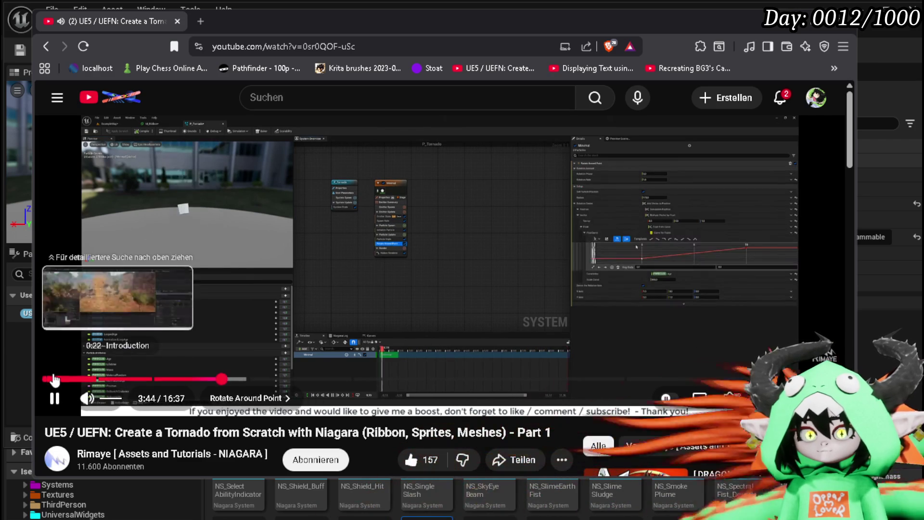
left_click(51, 379)
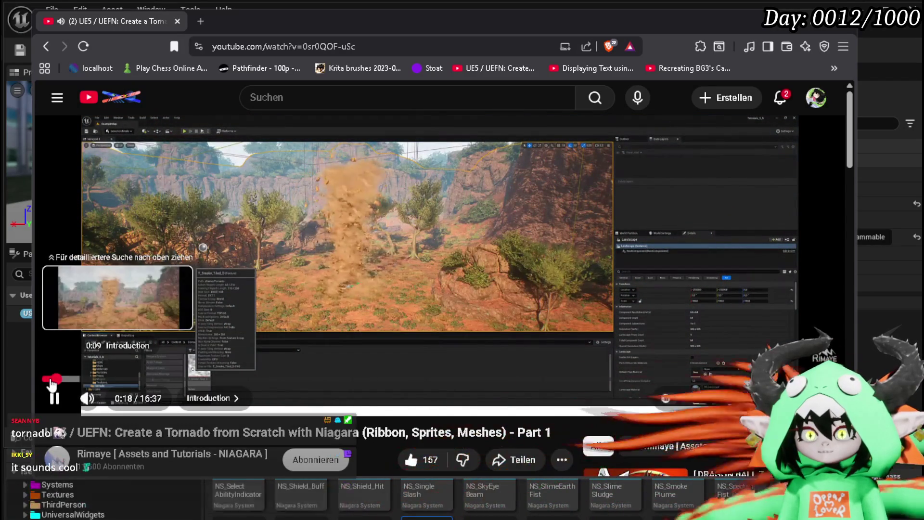
left_click(49, 379)
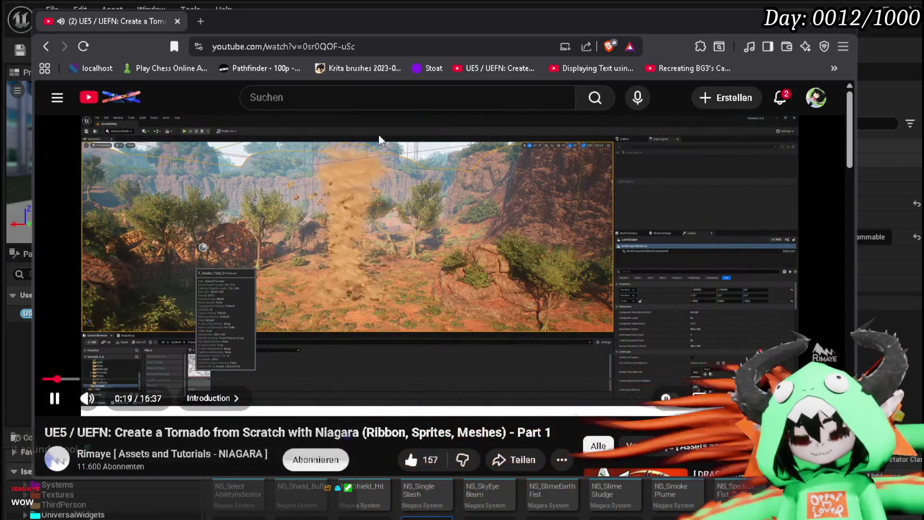
left_click(361, 190)
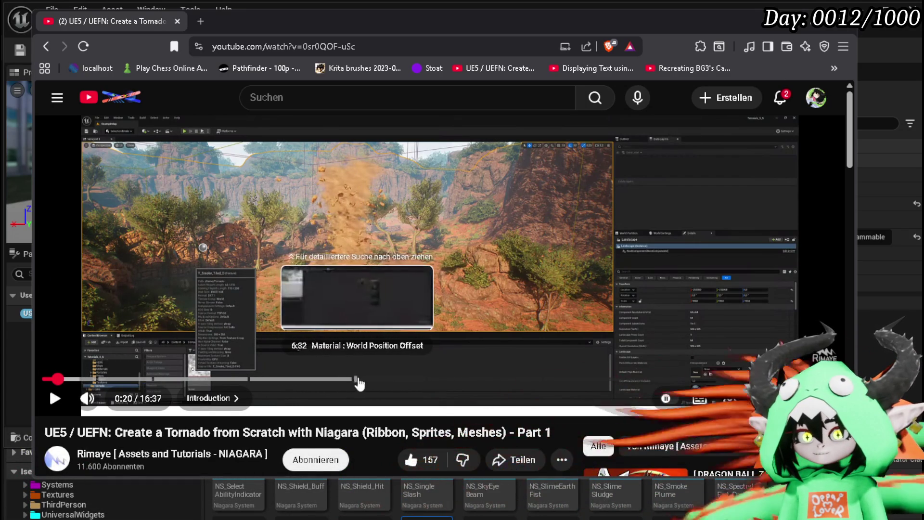
left_click_drag(389, 381, 569, 381)
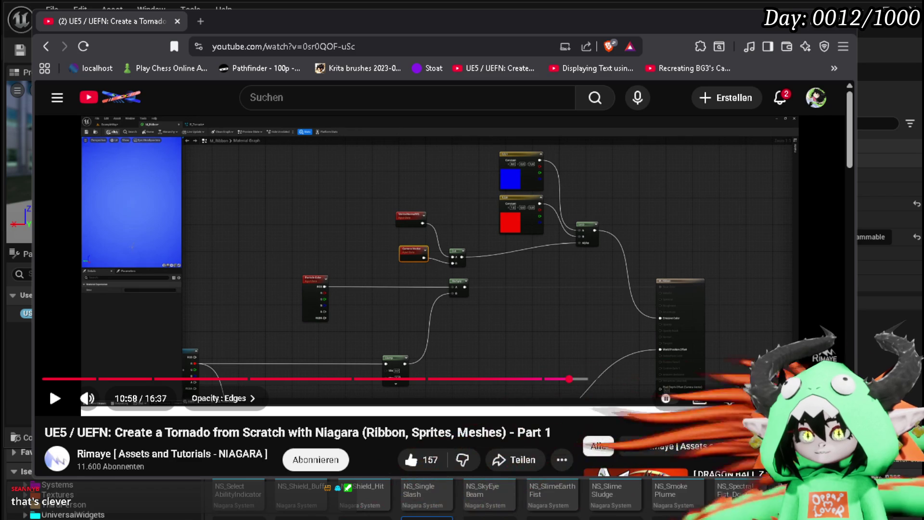
Maximize and restore the browser, then scrub the tutorial between 11:02 and 11:25
left_click(816, 25)
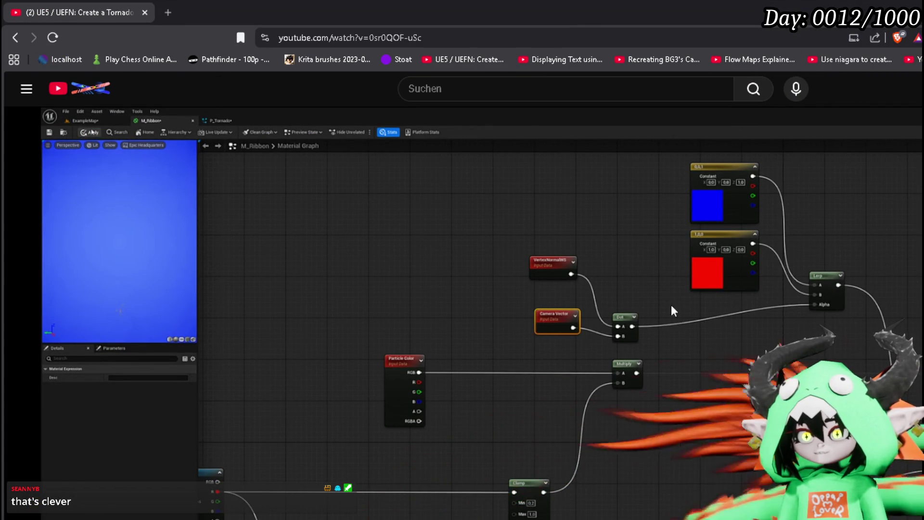
key("super+Down")
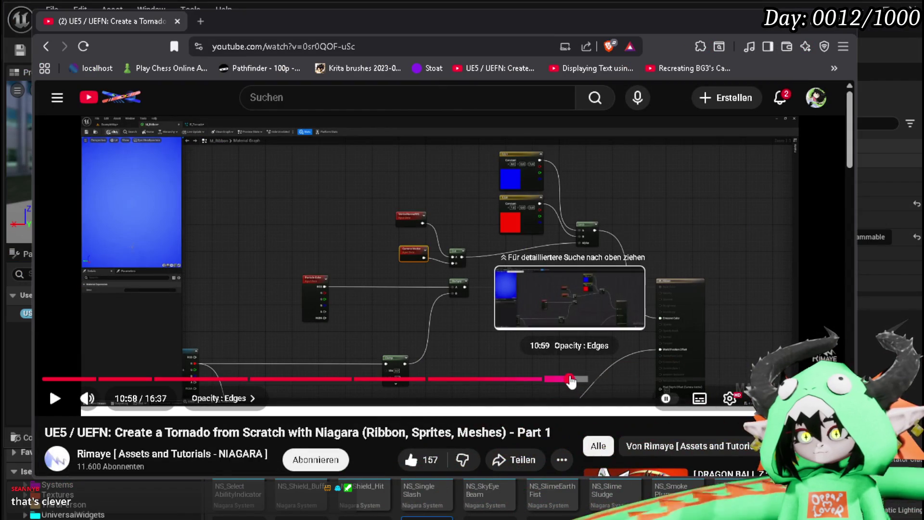
left_click_drag(581, 382, 576, 380)
left_click(572, 380)
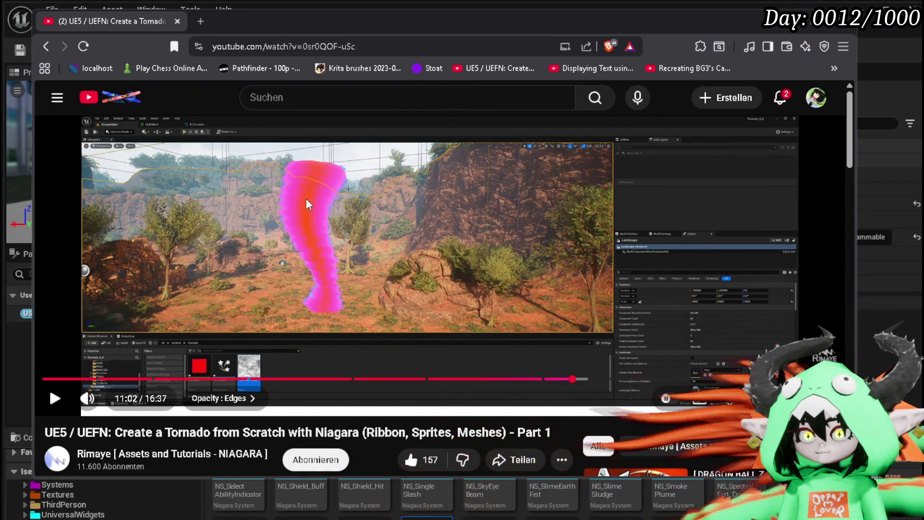
left_click(316, 243)
left_click(315, 241)
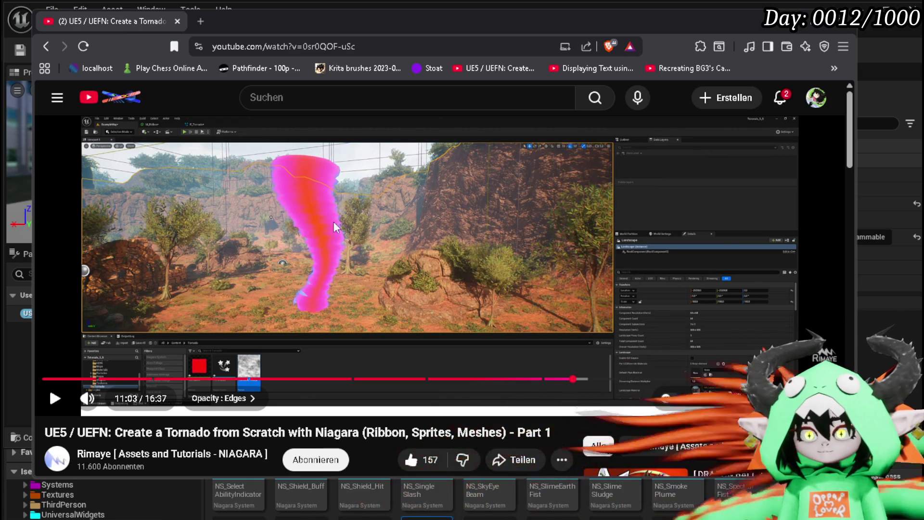
left_click(577, 379)
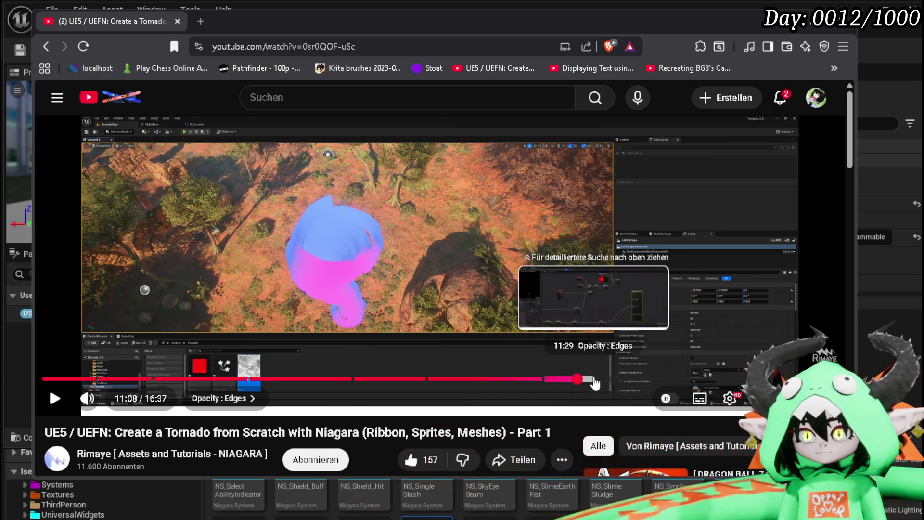
left_click(591, 379)
left_click_drag(591, 379, 594, 380)
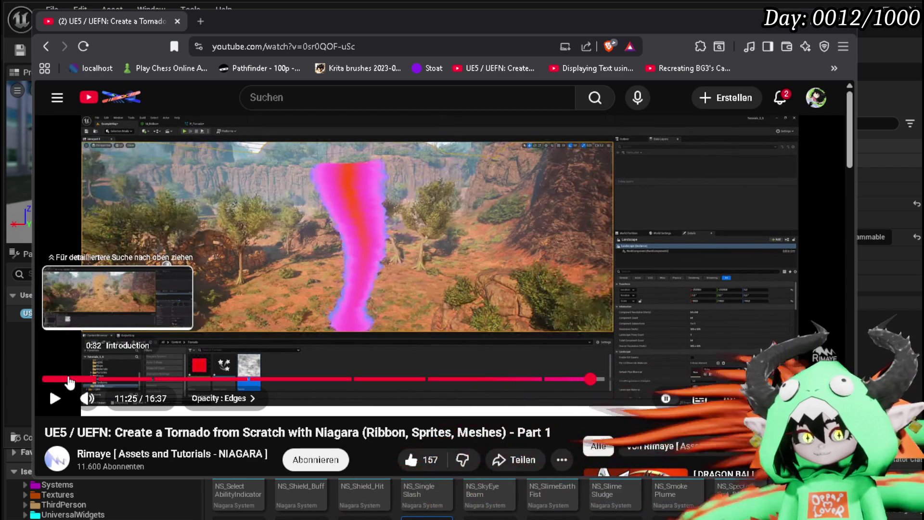
Replay the tutorial intro, then seek through 5:36 and 7:47 to the material graph at 12:27
left_click(62, 380)
left_click(342, 182)
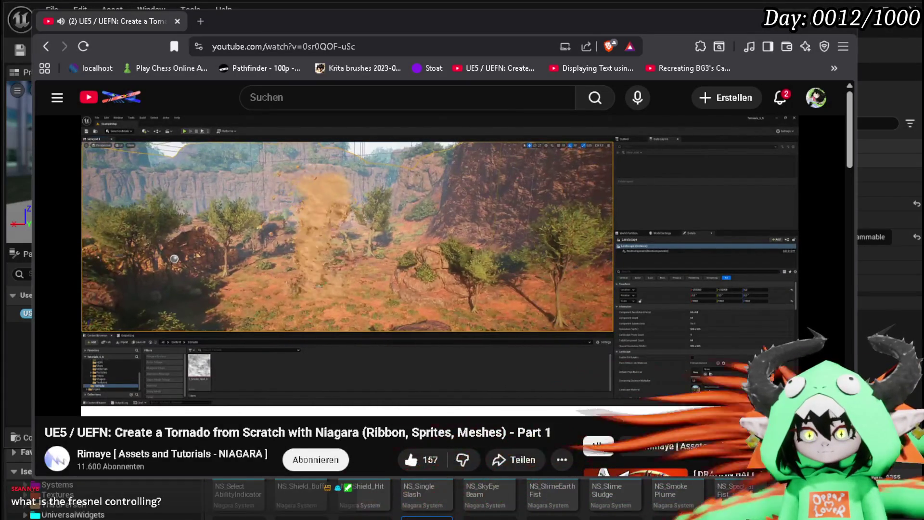
left_click(411, 304)
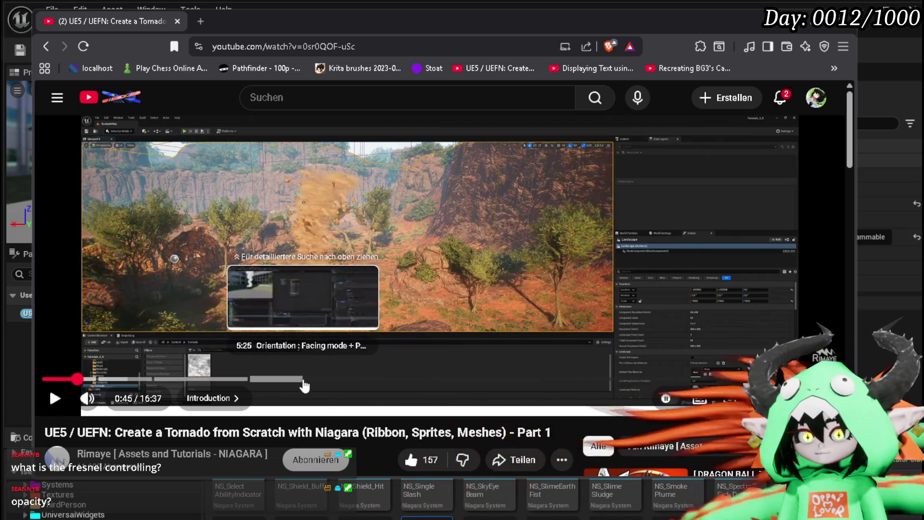
left_click(309, 380)
left_click_drag(318, 383, 624, 383)
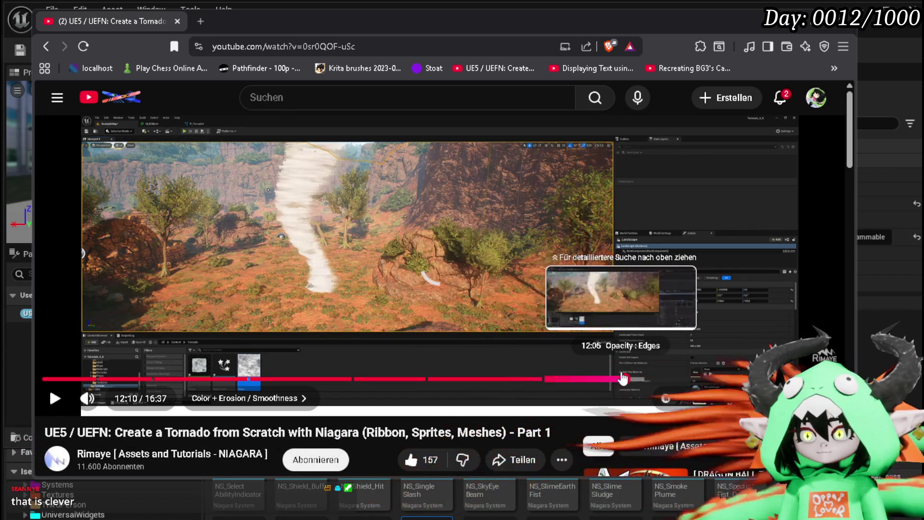
left_click(633, 380)
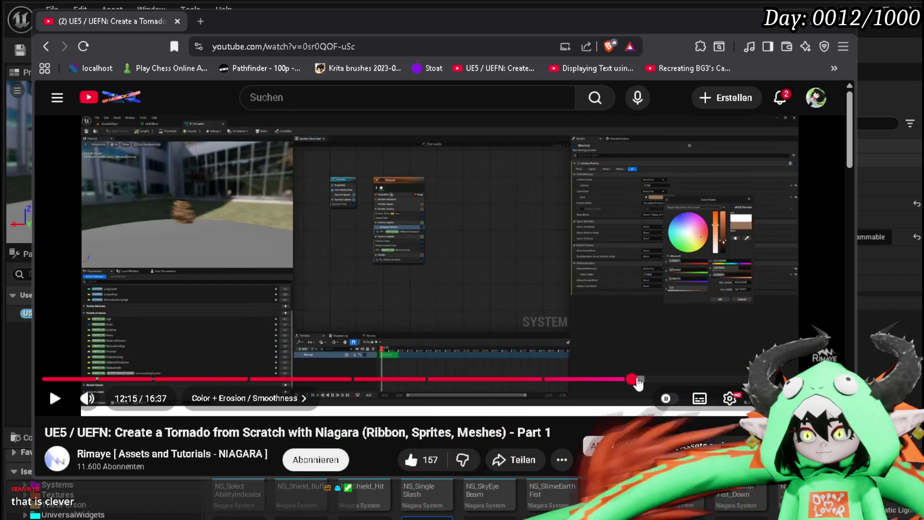
left_click(638, 380)
left_click(642, 380)
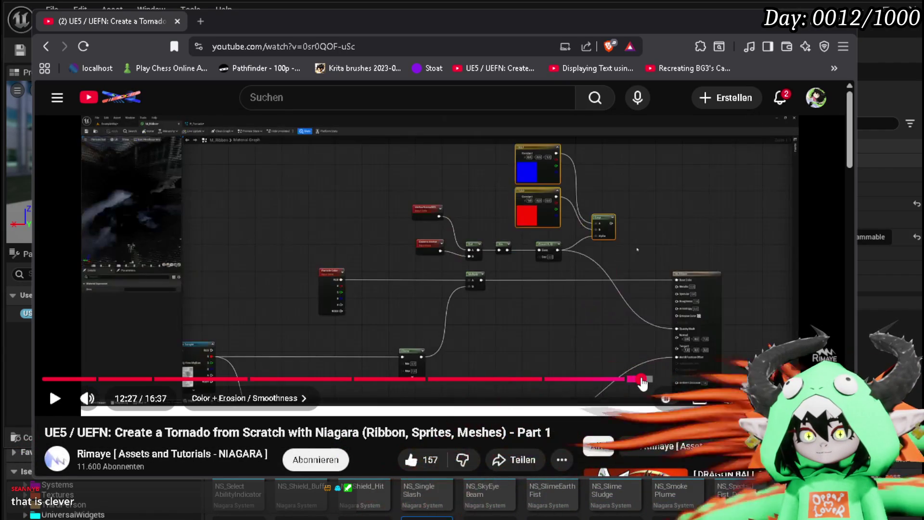
Skip the tutorial past 12:38 to its Niagara editor section
left_click(650, 380)
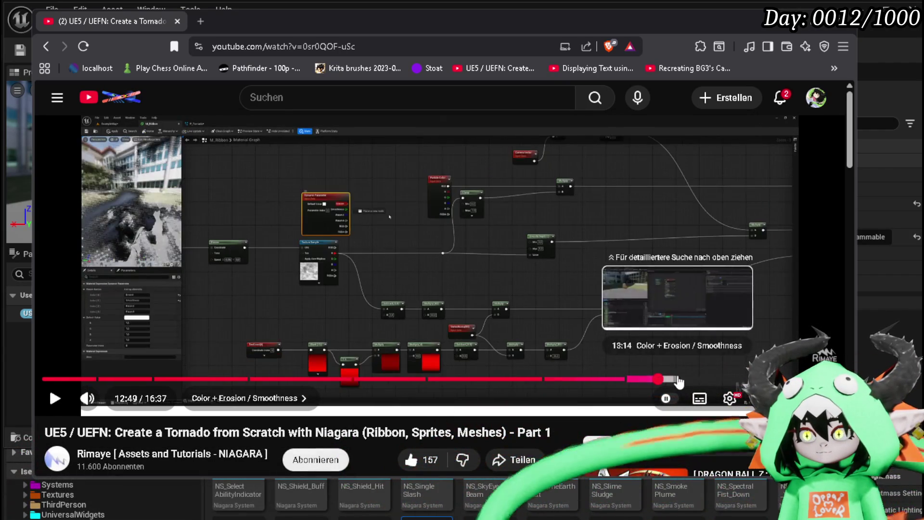
left_click(701, 379)
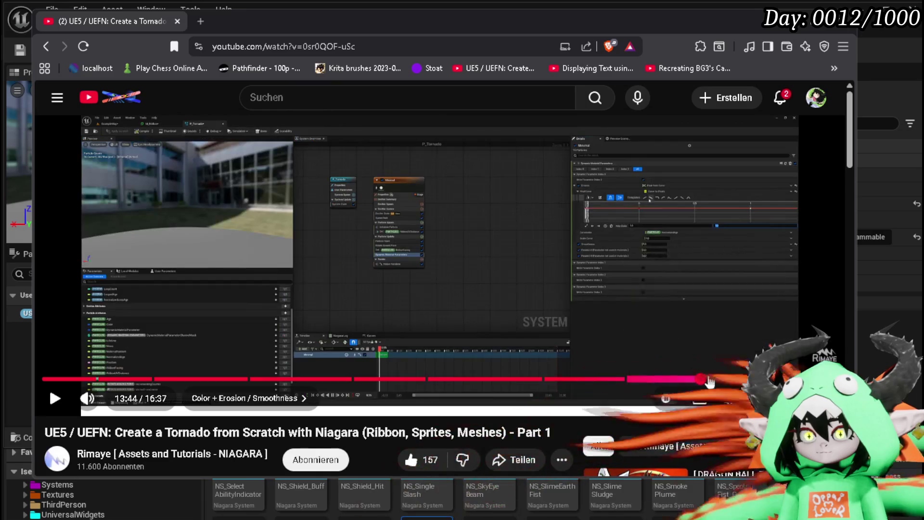
scroll(695, 336, "down", 5)
scroll(693, 251, "up", 5)
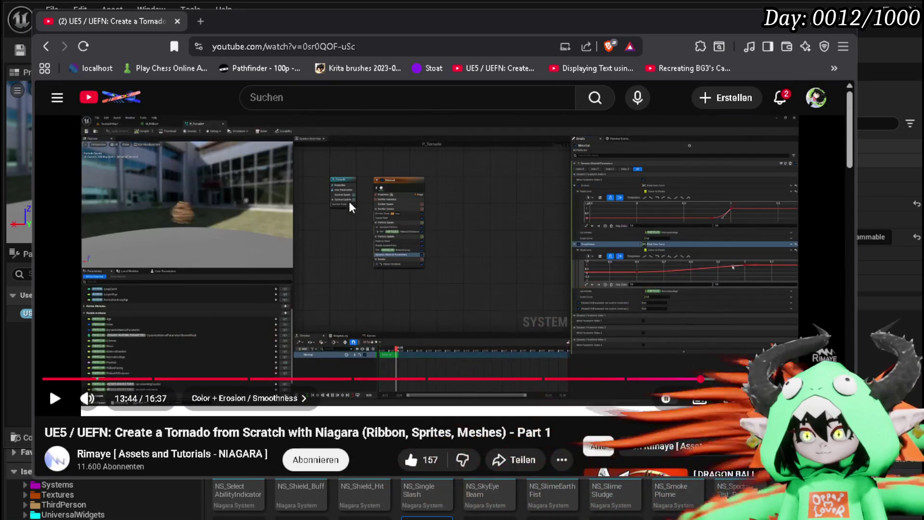
Scrub the tutorial from the start to about 4:08, play it, then return to the Niagara editor
left_click(51, 378)
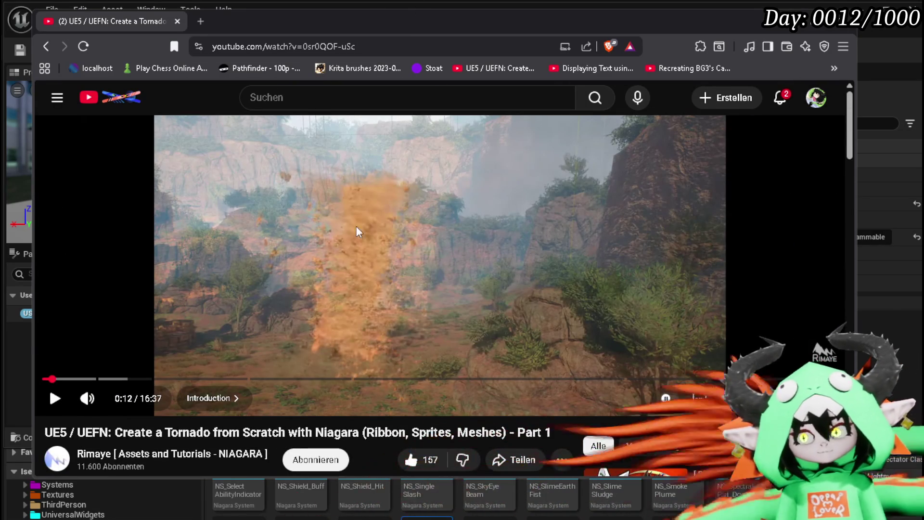
mouse_move(118, 379)
left_mouse_down()
mouse_move(103, 380)
mouse_move(241, 380)
left_mouse_up()
left_click(159, 272)
left_click(160, 272)
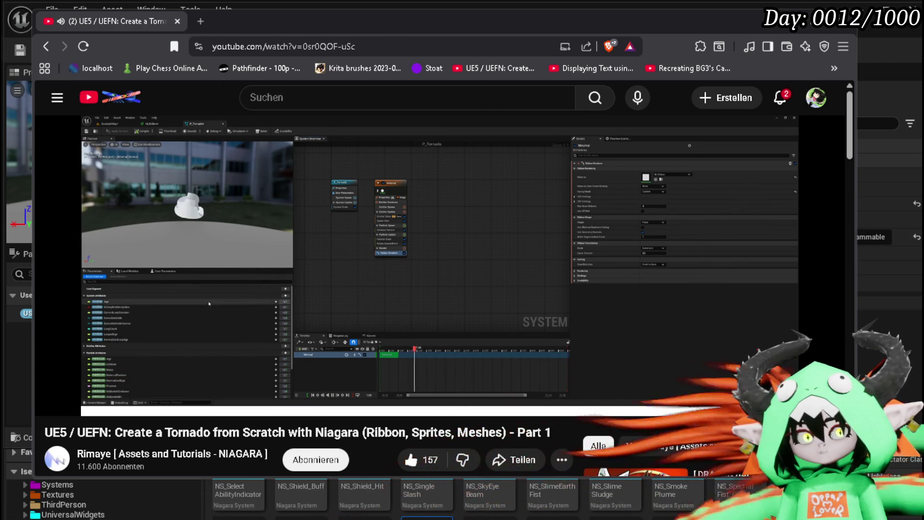
key("alt+Tab")
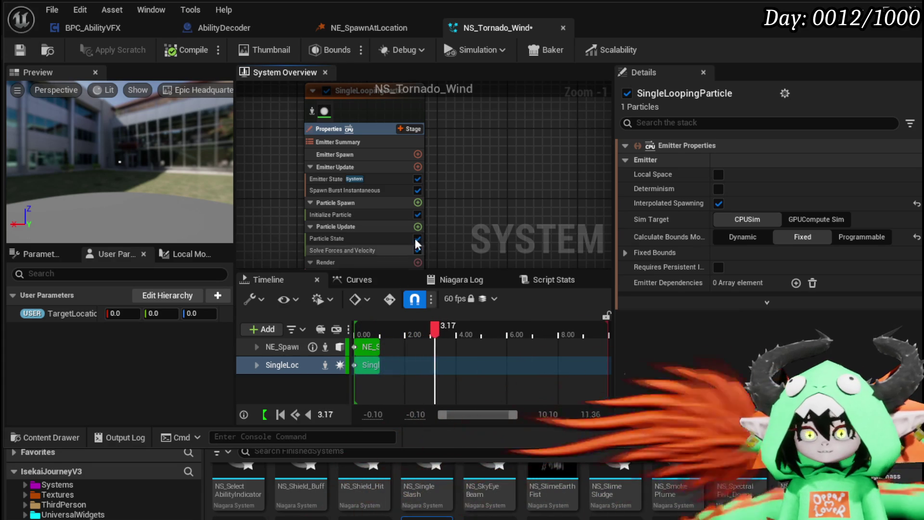
Remove the Sprite Renderer from the SingleLoopingParticle emitter
mouse_move(457, 199)
left_mouse_down()
mouse_move(502, 206)
mouse_move(540, 230)
mouse_move(485, 146)
left_mouse_up()
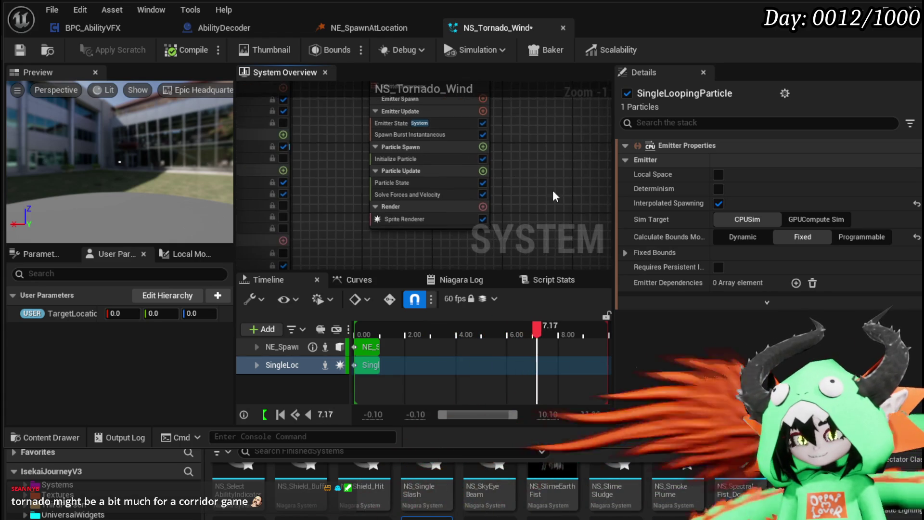
left_click(366, 208)
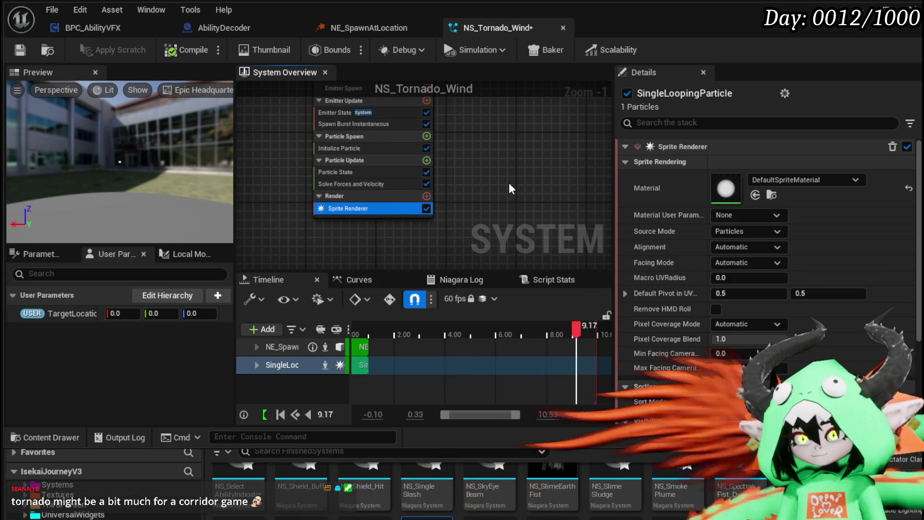
left_click_drag(509, 183, 477, 180)
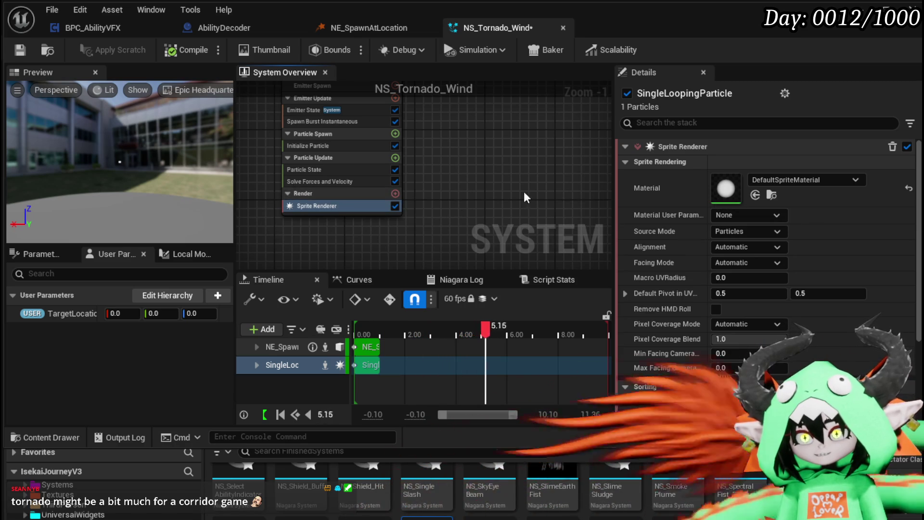
left_click_drag(415, 191, 440, 204)
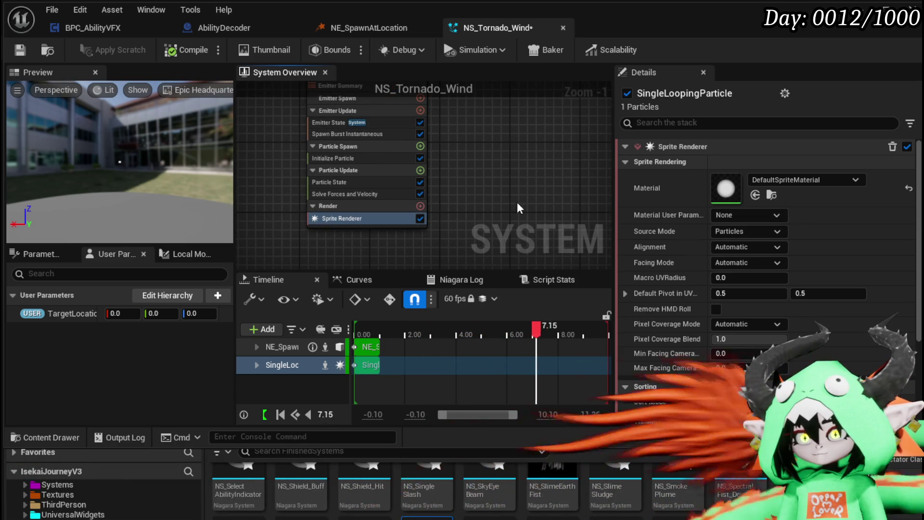
left_click(342, 205)
left_click(343, 194)
left_click(338, 217)
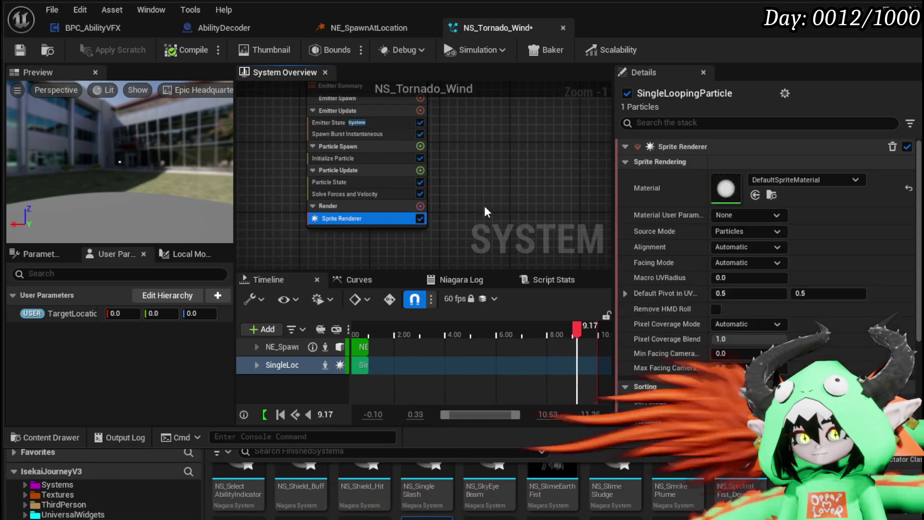
key("Delete")
Add a Ribbon Renderer to the emitter and save NS_Tornado_Wind
left_click(420, 206)
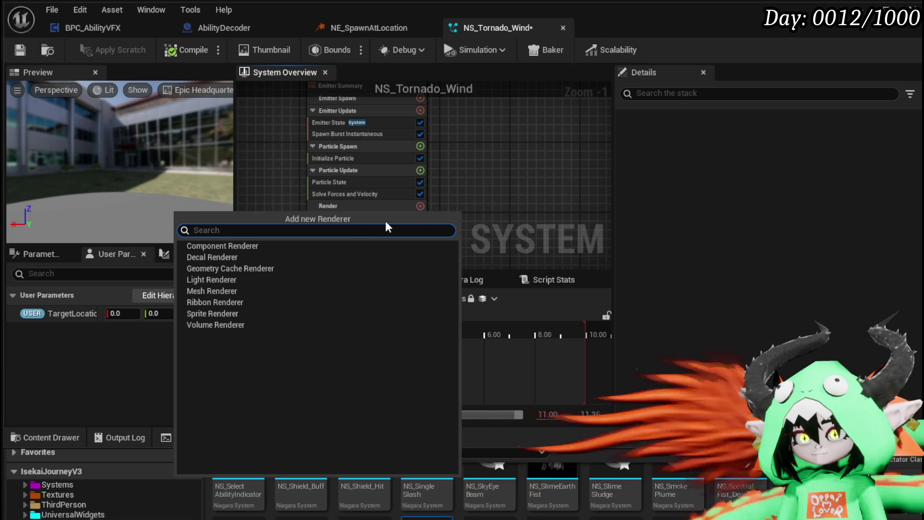
left_click(247, 292)
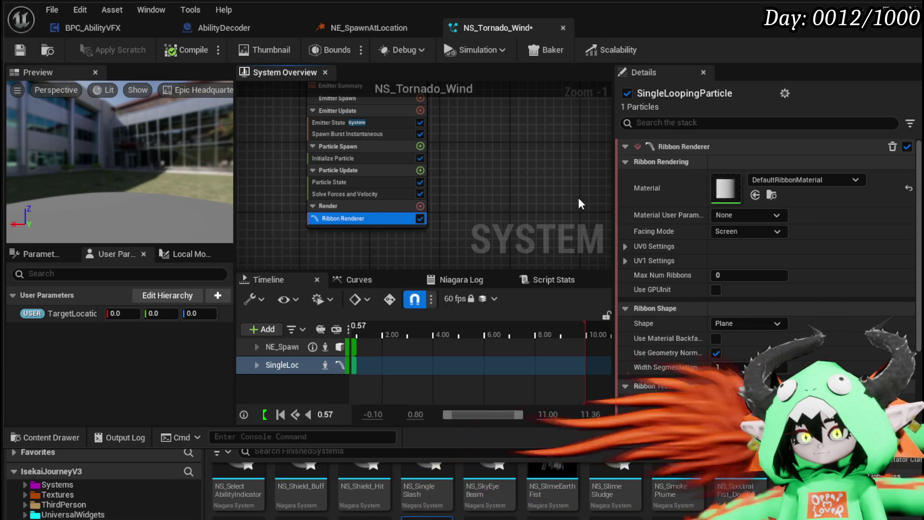
key("ctrl+s")
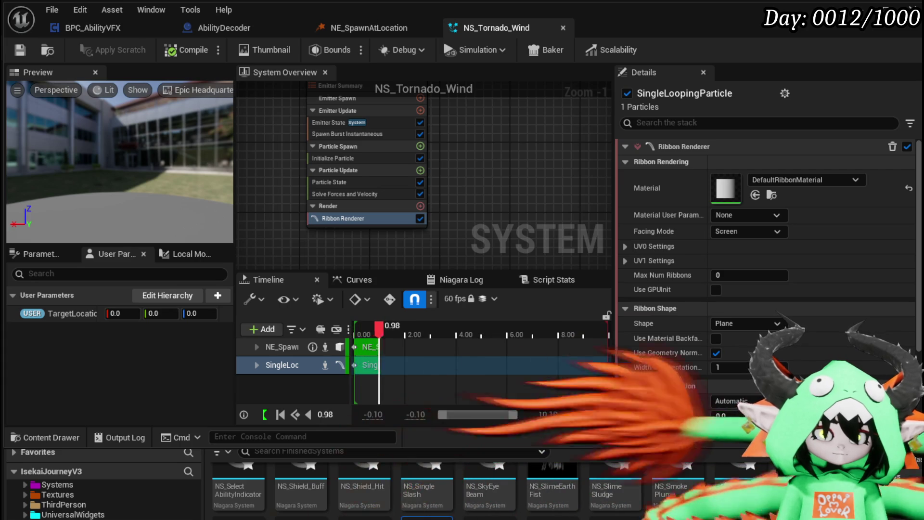
Delete the Spawn Burst Instantaneous module from the emitter
left_click_drag(473, 114, 488, 200)
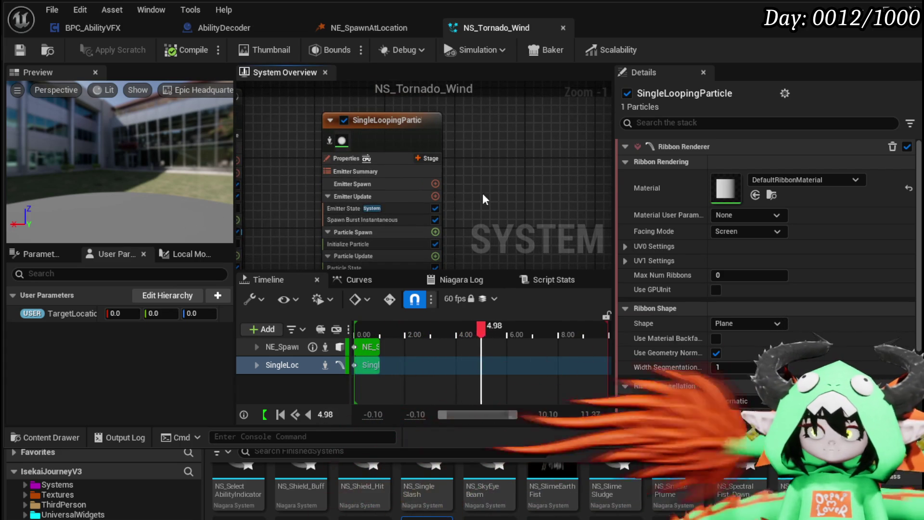
scroll(470, 193, "up", 1)
left_click(348, 163)
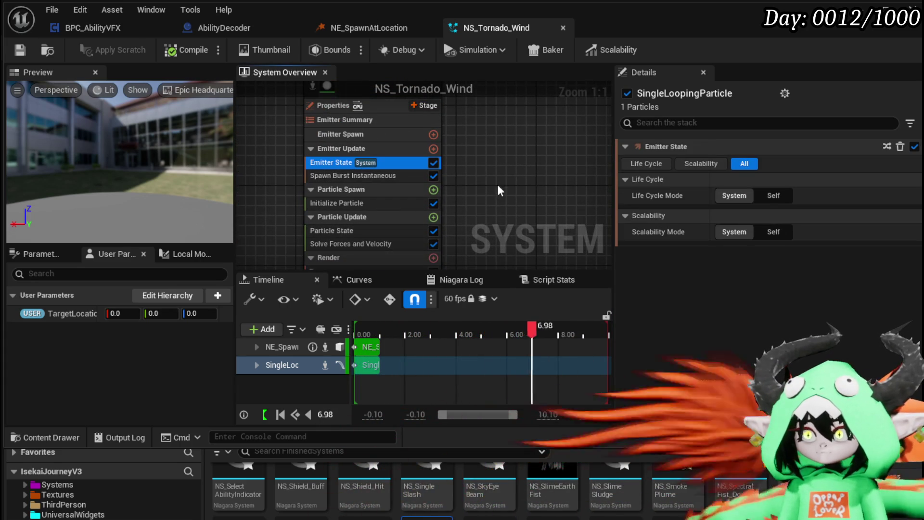
left_click(366, 177)
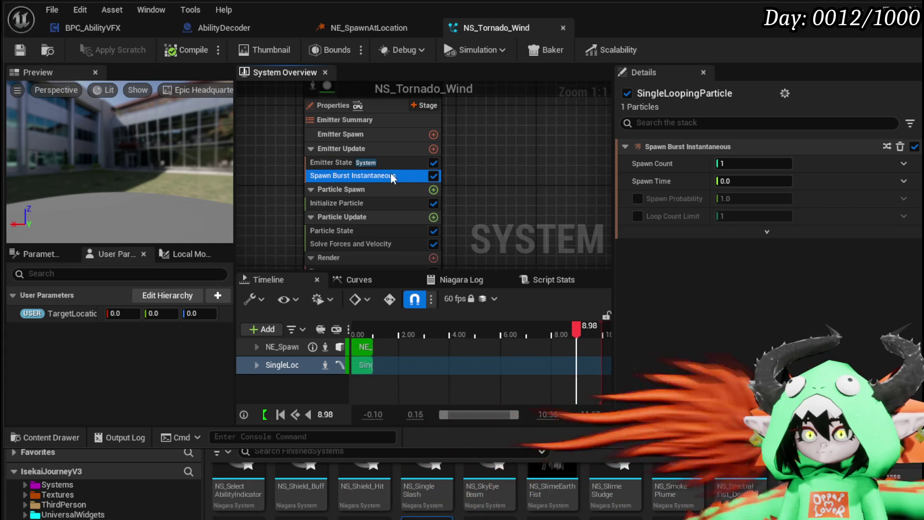
key("Delete")
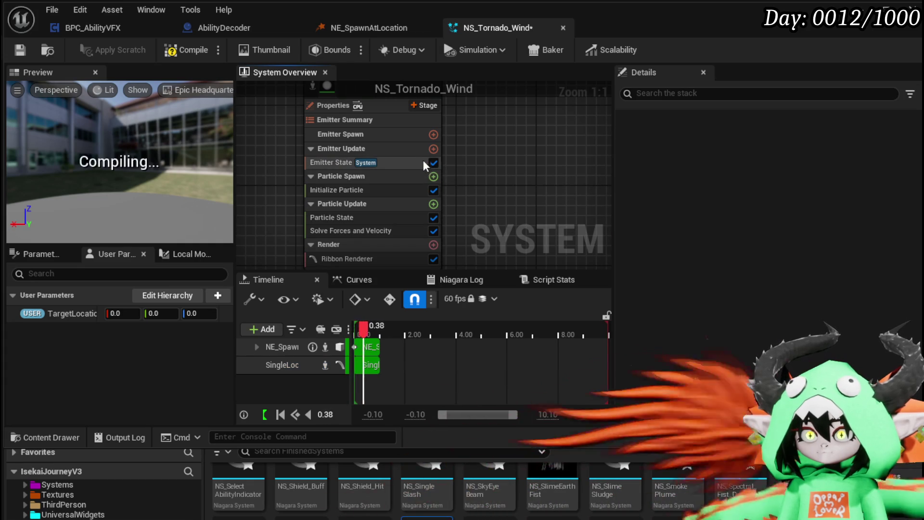
Add a Spawn Rate module to Emitter Update with SpawnRate 30 and save the system
left_click(433, 149)
type("S")
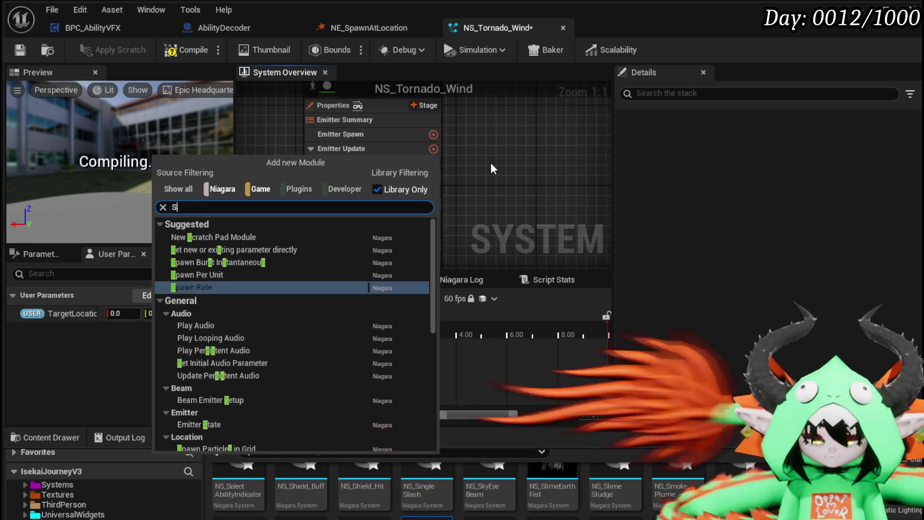
type("pawn R")
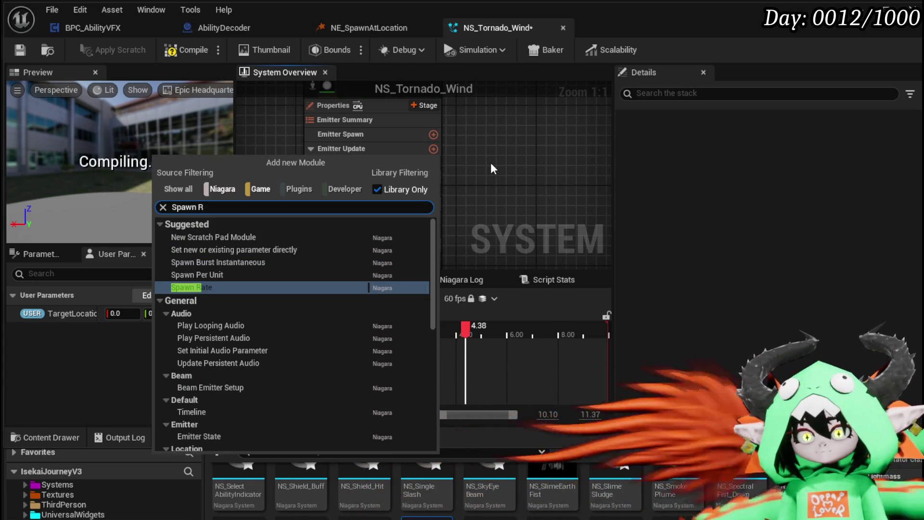
left_click(247, 287)
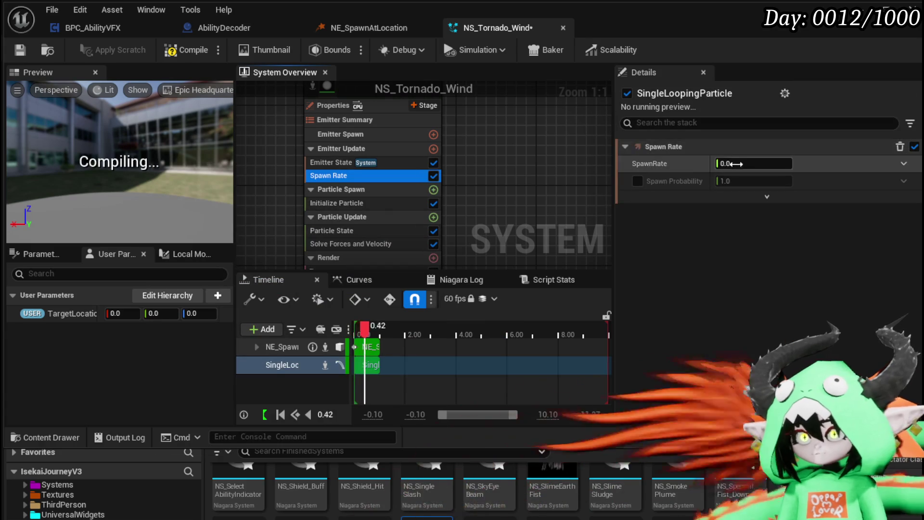
left_click(753, 163)
type("30")
key("Return")
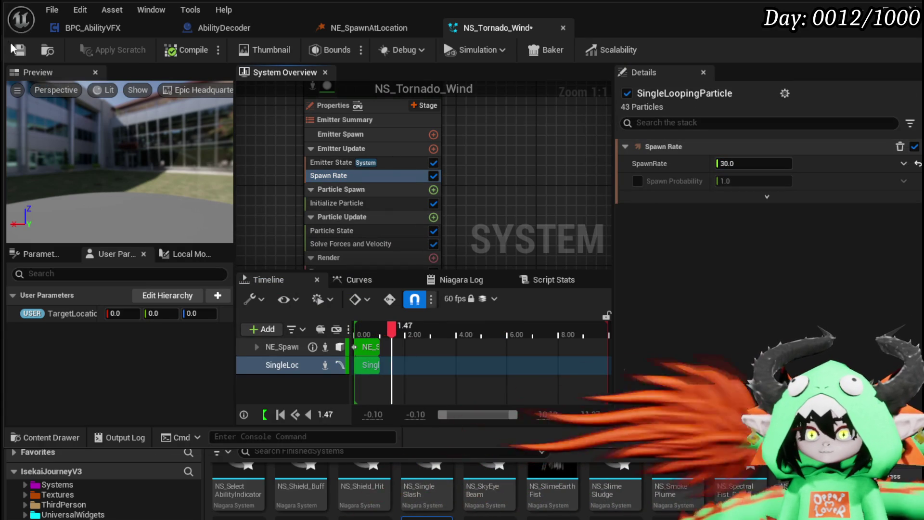
key("ctrl+s")
left_click(342, 202)
mouse_move(510, 207)
left_mouse_down()
mouse_move(513, 163)
mouse_move(505, 168)
left_mouse_up()
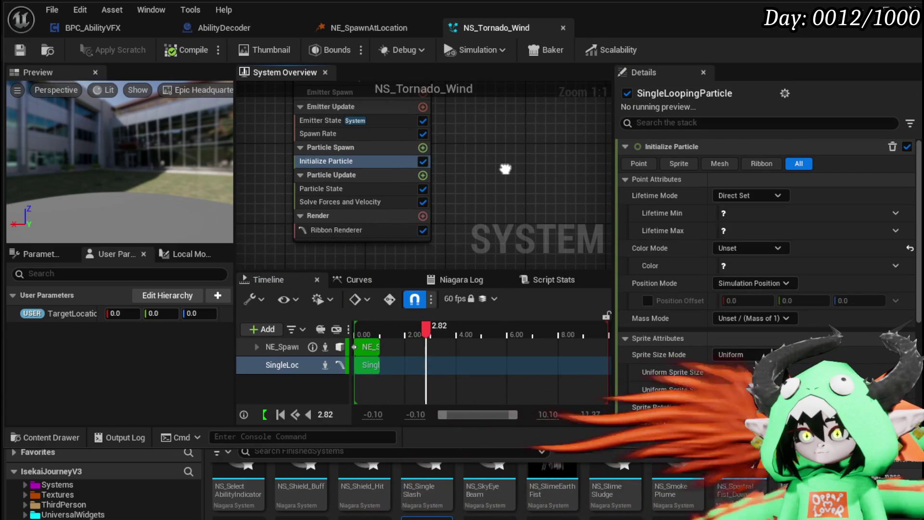